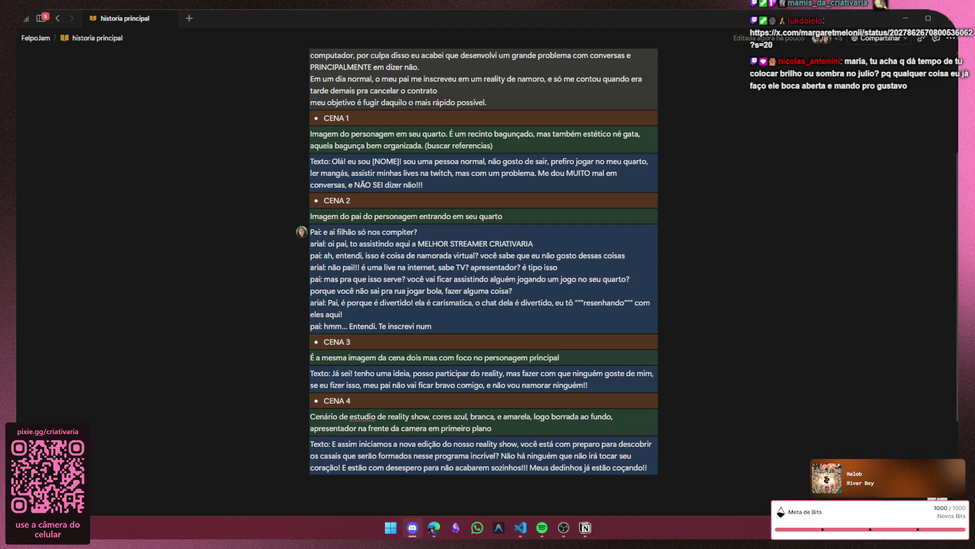
type("negócio aí chamado de Q")
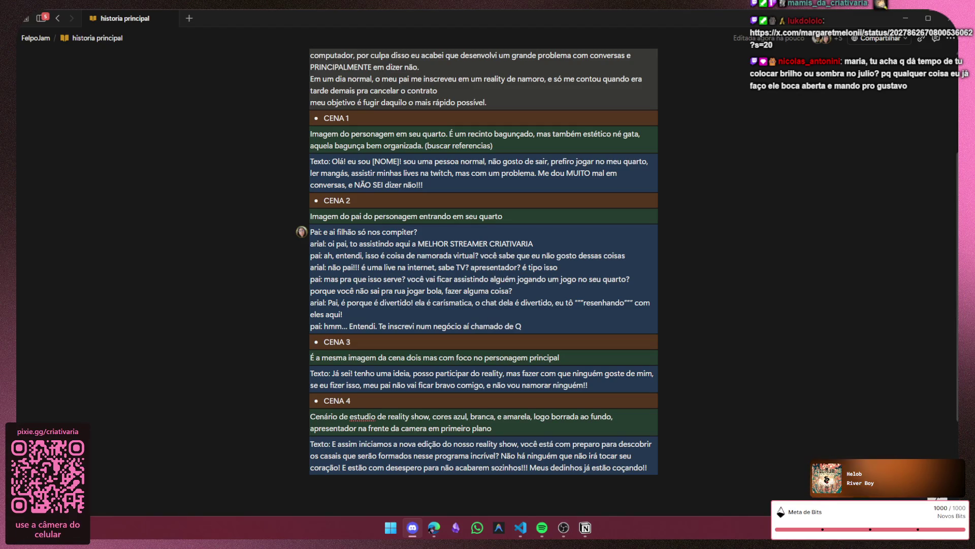
- Finish the pai line ending 'Certo?' and start a new line inside the CENA 2 block
key("BackSpace")
type("20 Namorar, a")
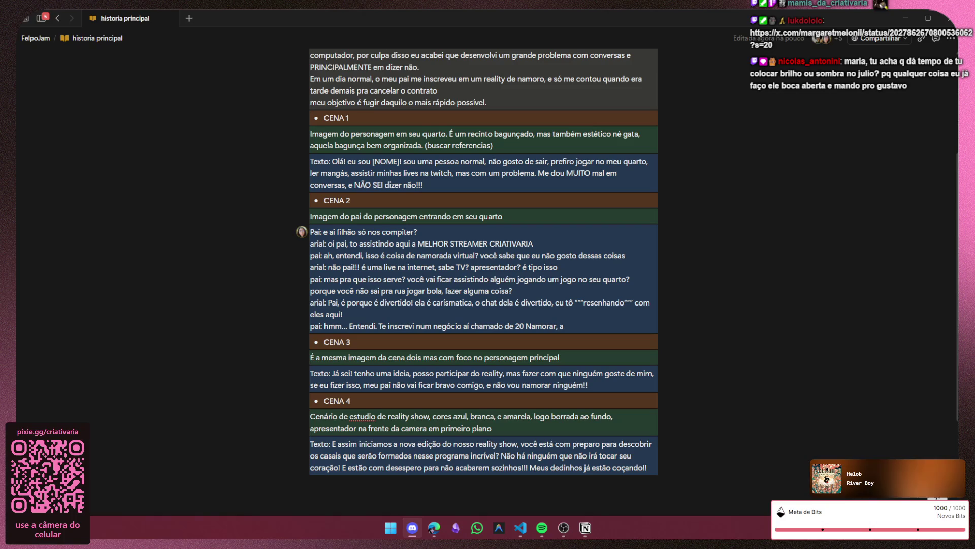
type("í você conse")
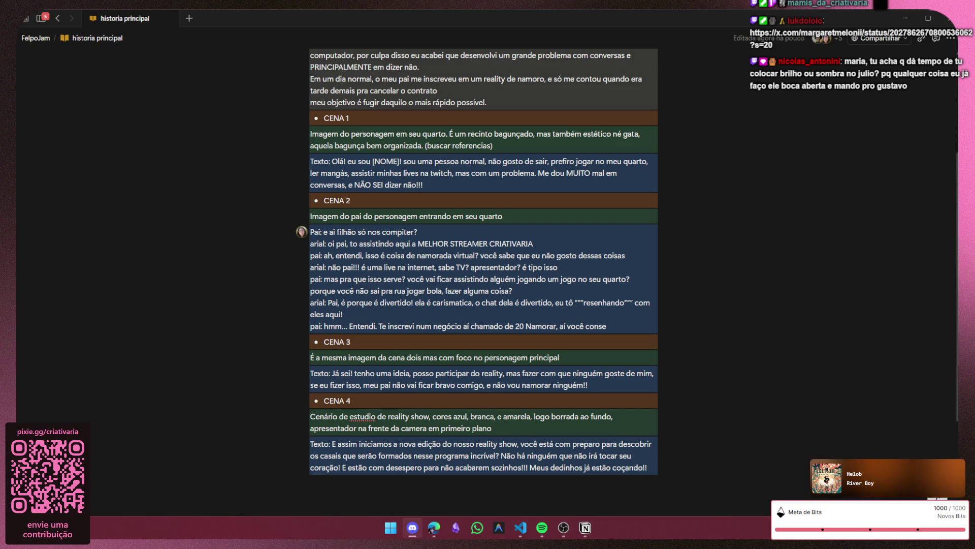
type("gue arrumar uma namorada")
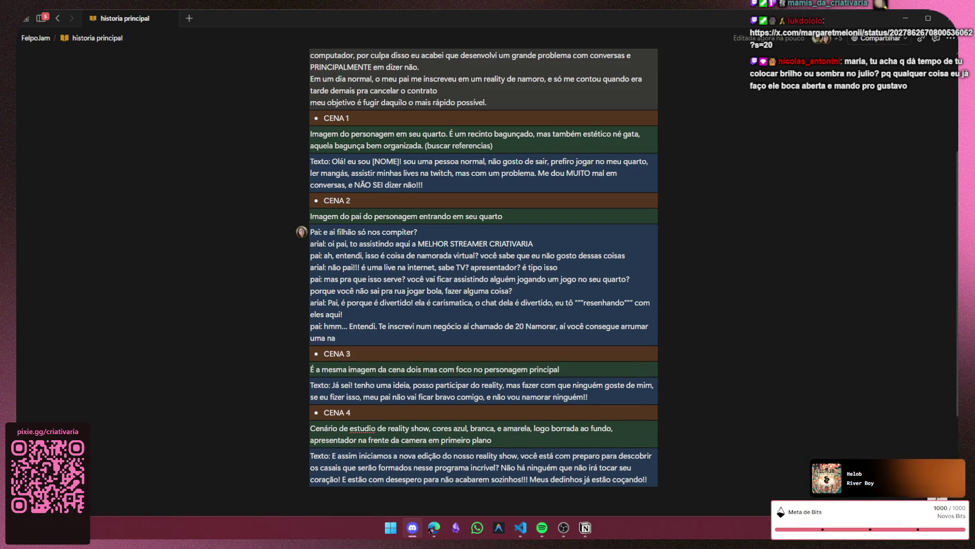
type(" lá, Cer")
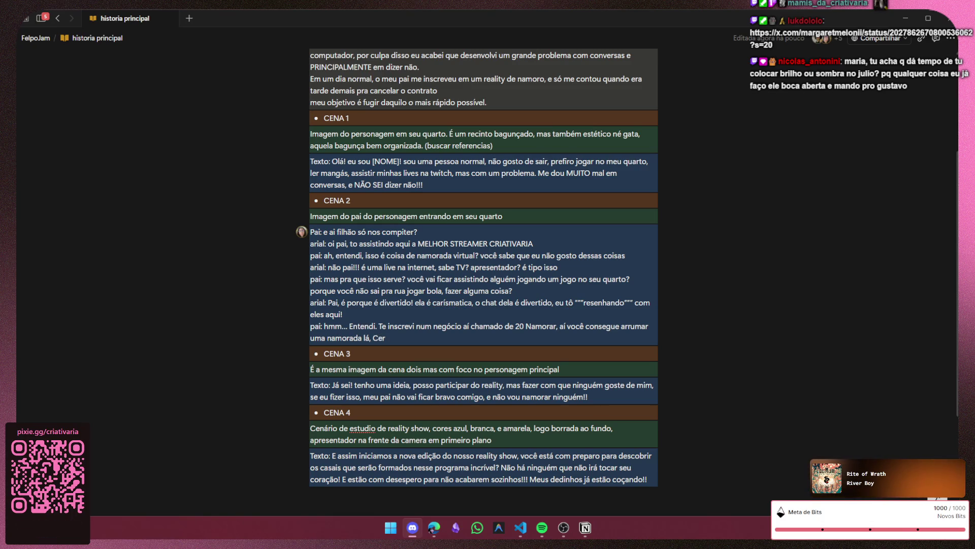
type("to?")
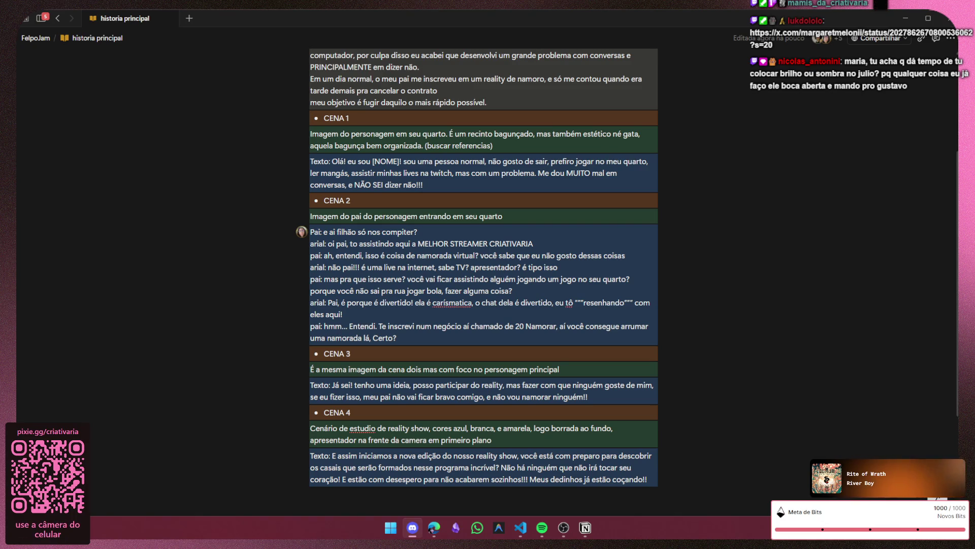
key("Return")
key("BackSpace")
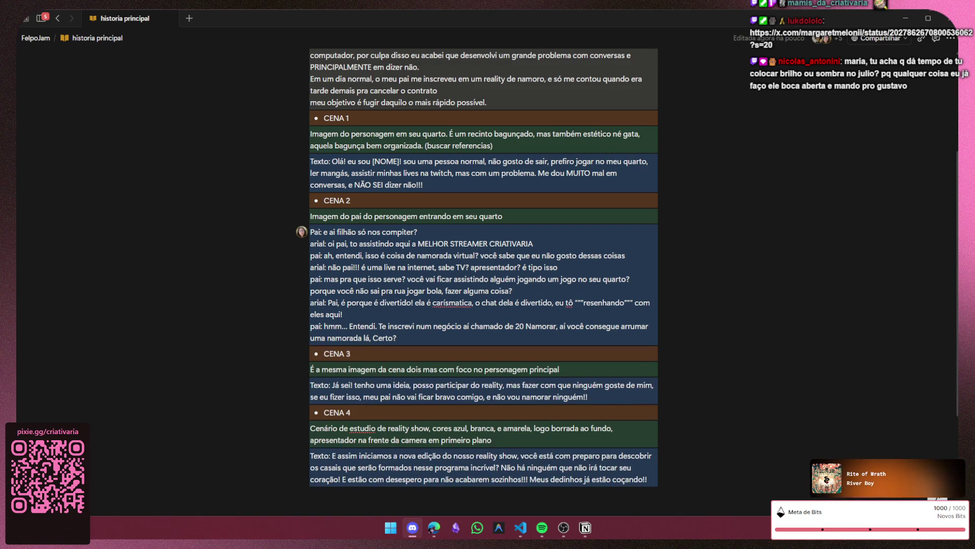
key("shift+Return")
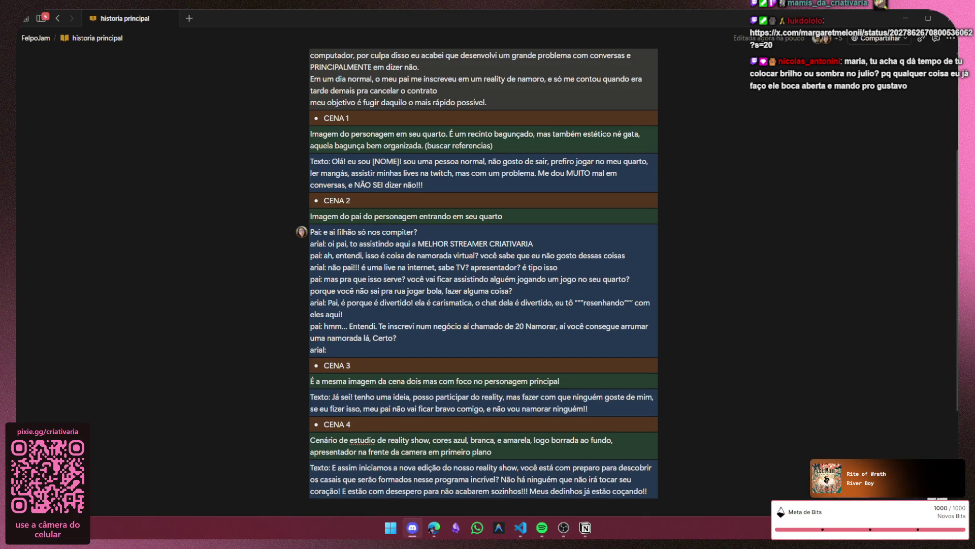
- Write arial's hesitant reply '.... ah.... é....' and bring up the ui sprites folder
key("super+e")
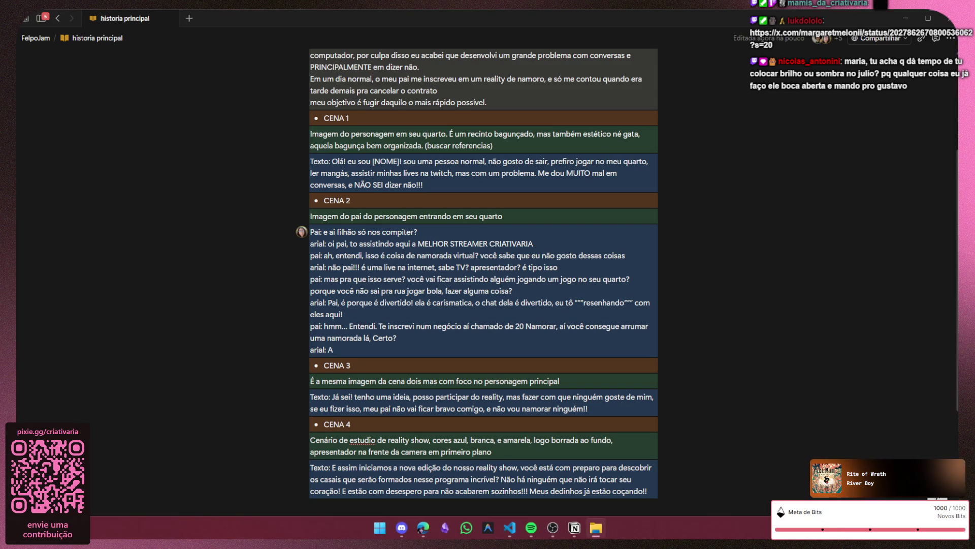
type("a")
key("BackSpace")
type("..")
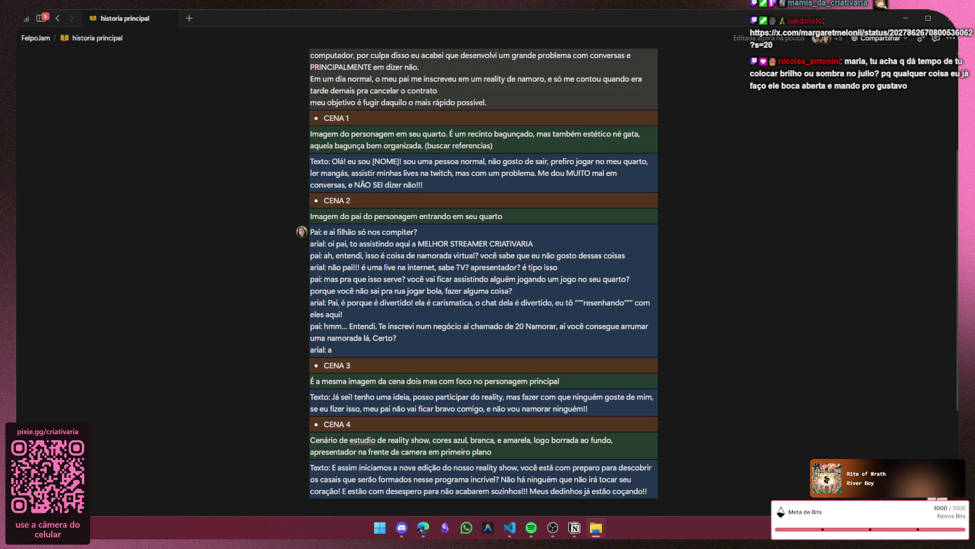
type(".. ah.... é")
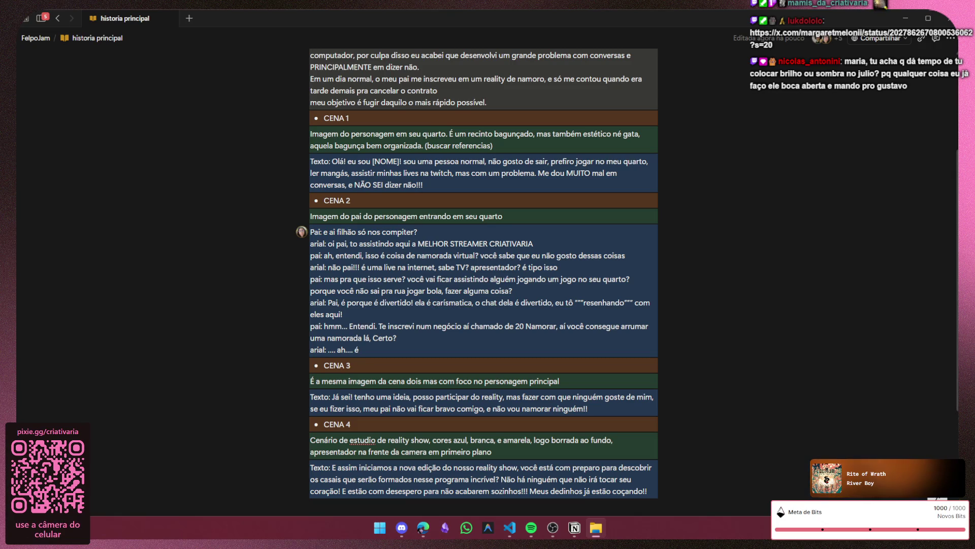
type("....")
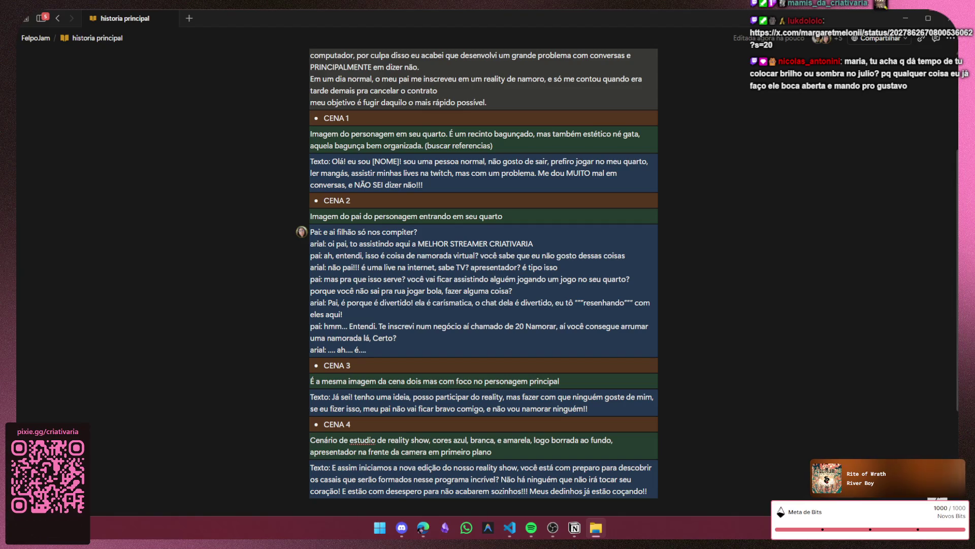
key("alt+Tab")
double_click(636, 190)
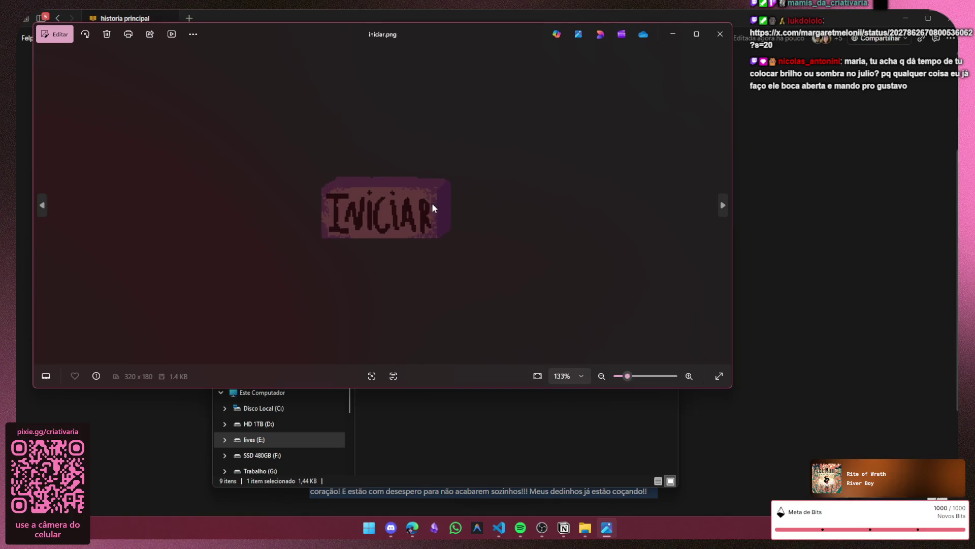
scroll(432, 203, "up", 2)
left_click(730, 41)
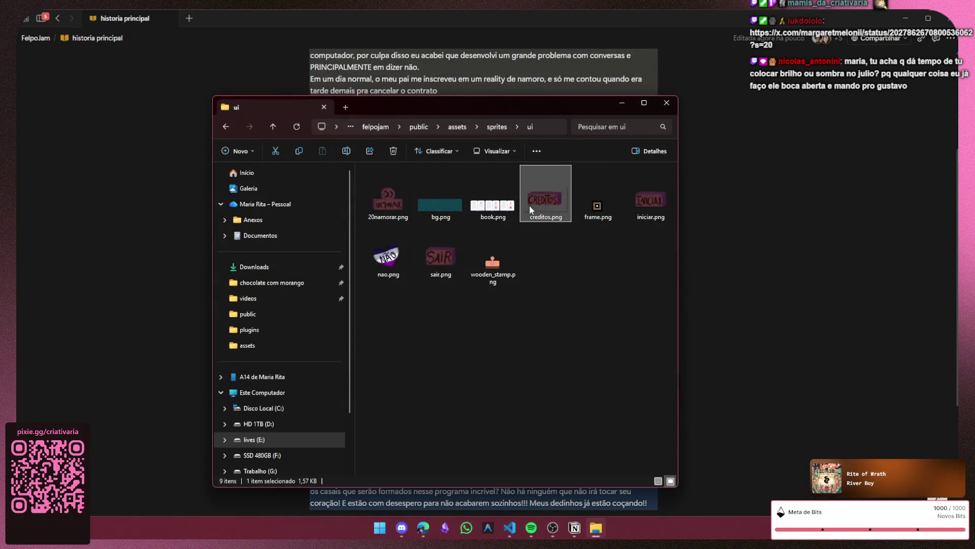
double_click(530, 205)
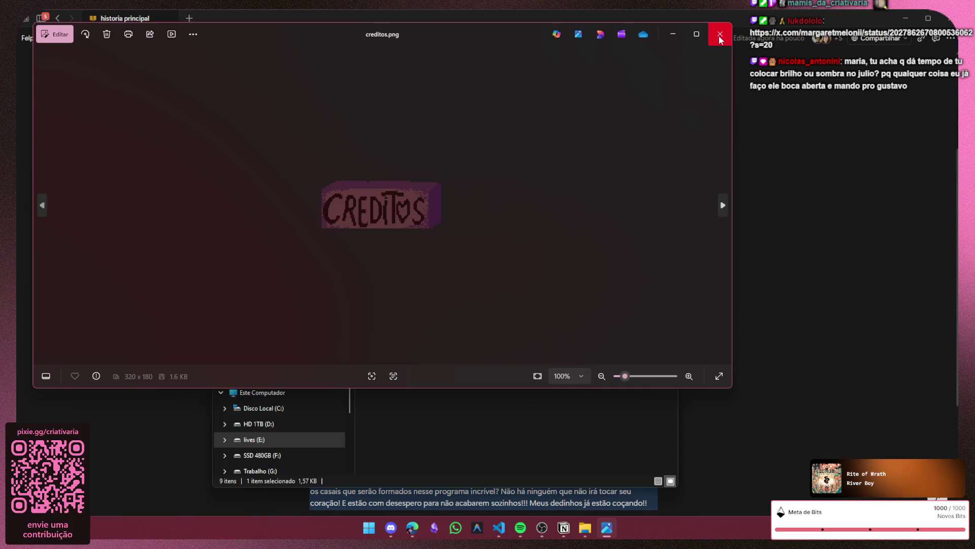
left_click(719, 35)
double_click(456, 245)
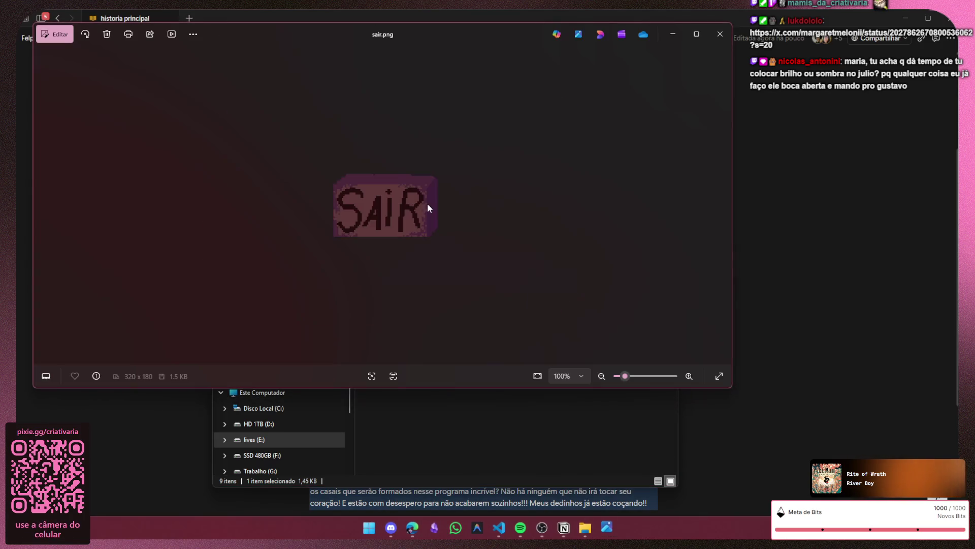
left_click(720, 42)
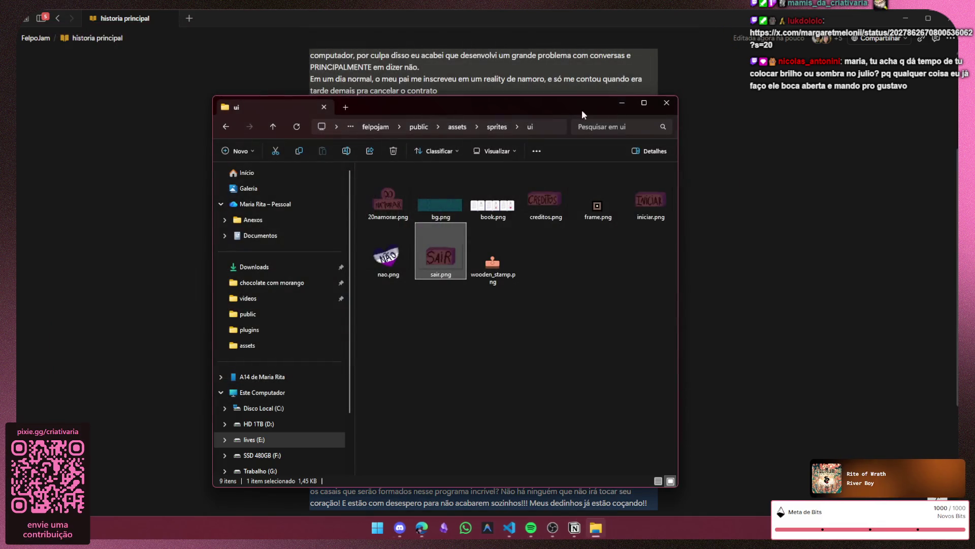
double_click(437, 215)
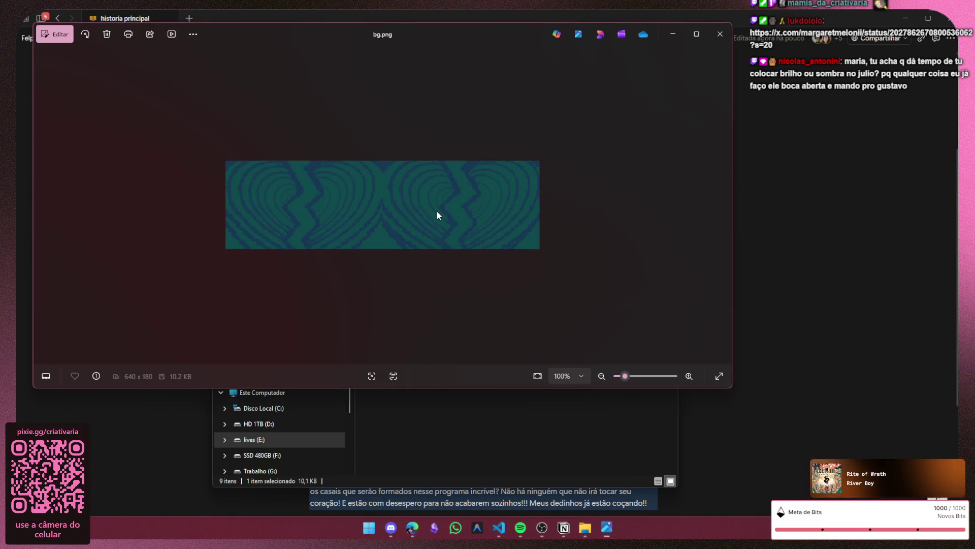
left_click(720, 34)
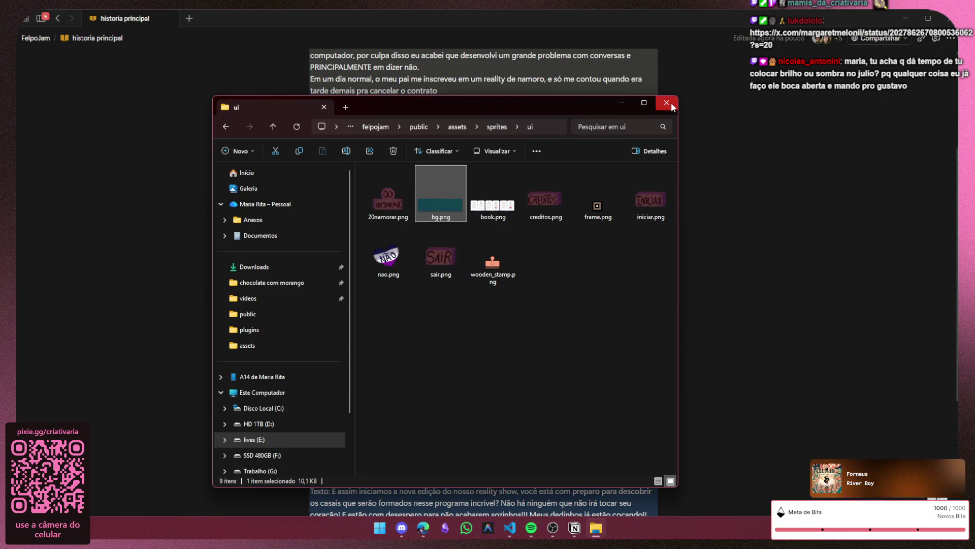
left_click(493, 125)
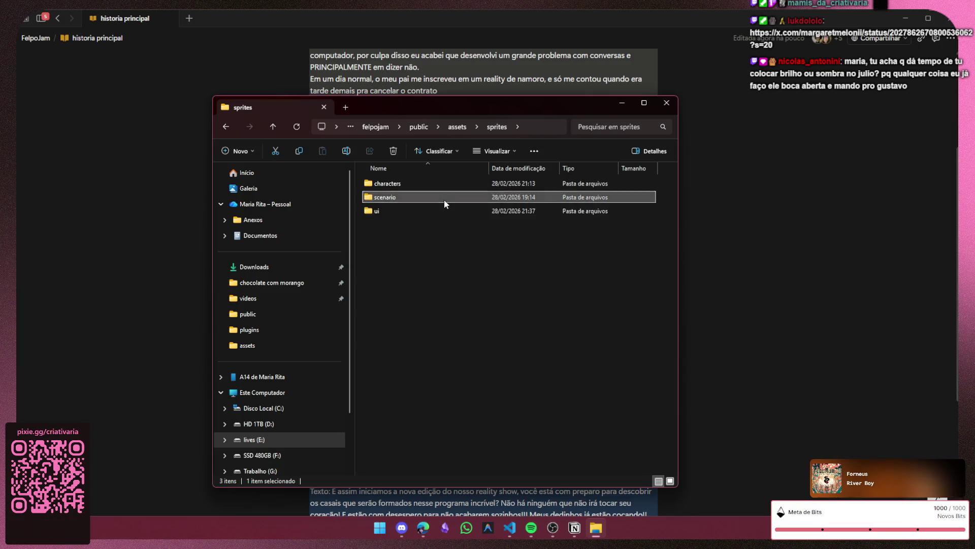
- Browse the scenario and characters folders and preview the julia.png character sprites
double_click(445, 199)
left_click(451, 127)
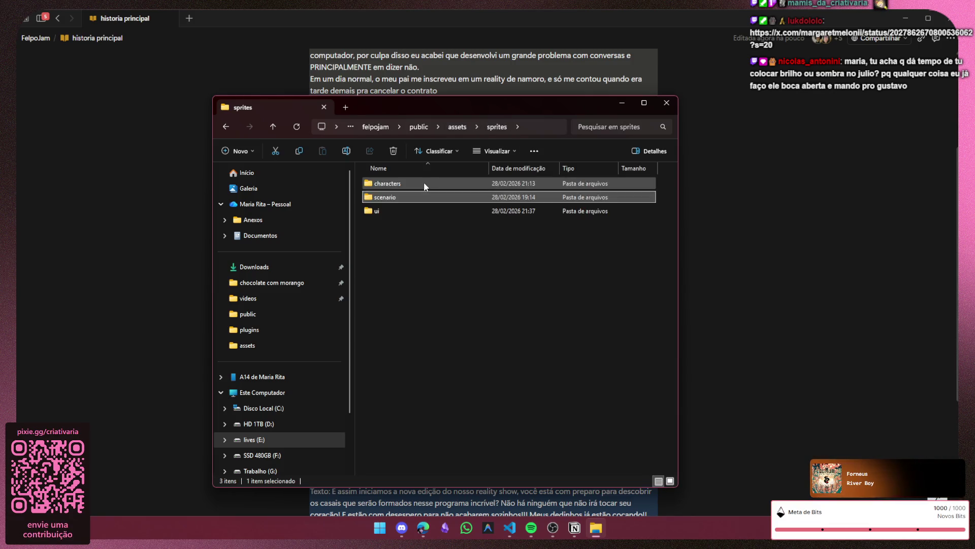
double_click(424, 183)
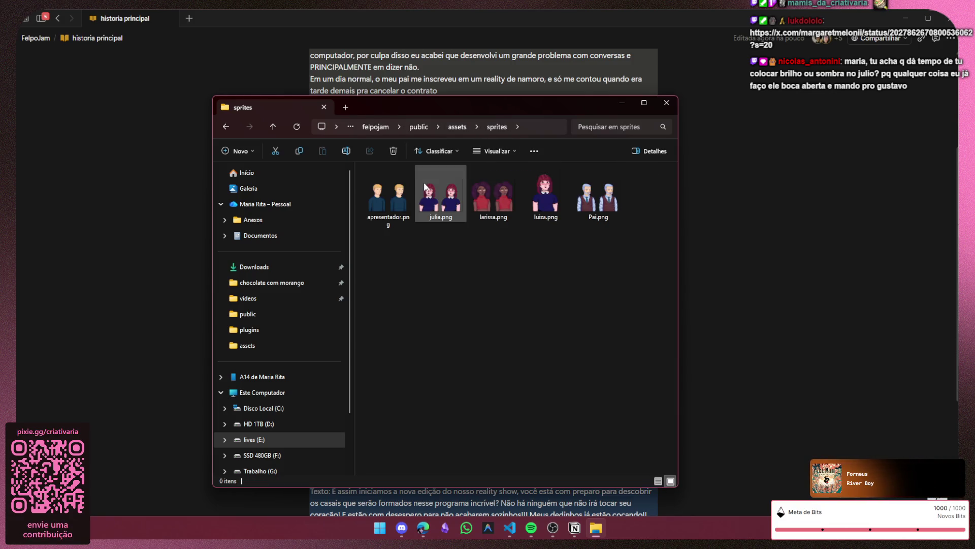
double_click(446, 197)
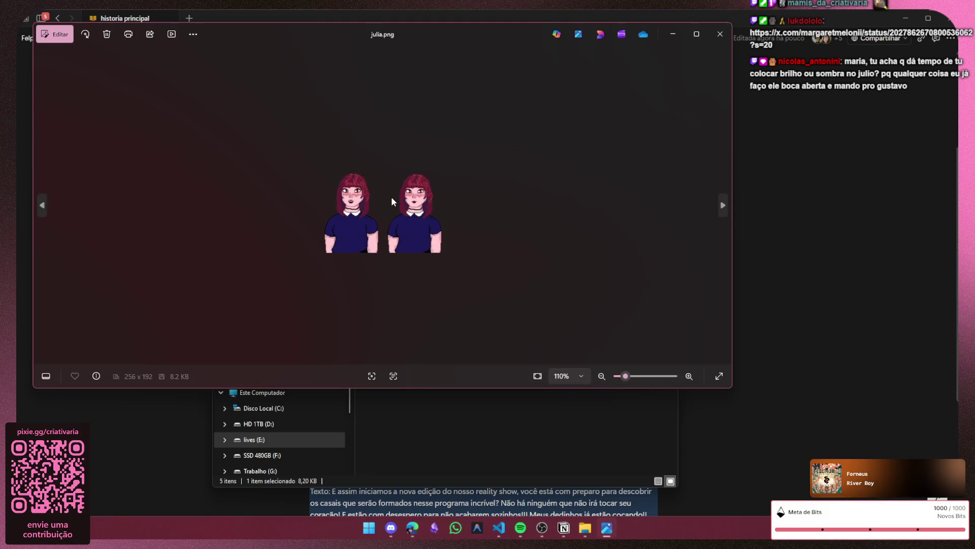
scroll(391, 201, "up", 2)
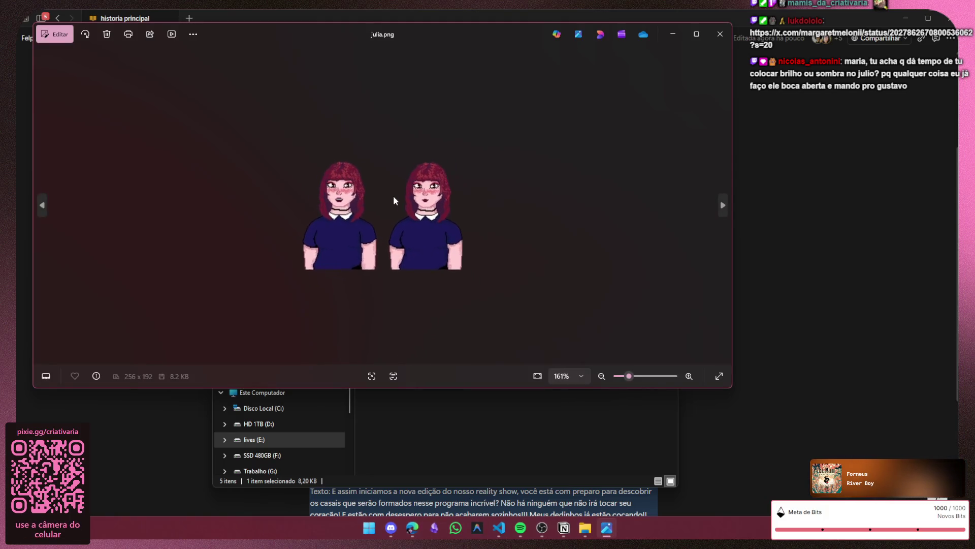
scroll(394, 200, "up", 1)
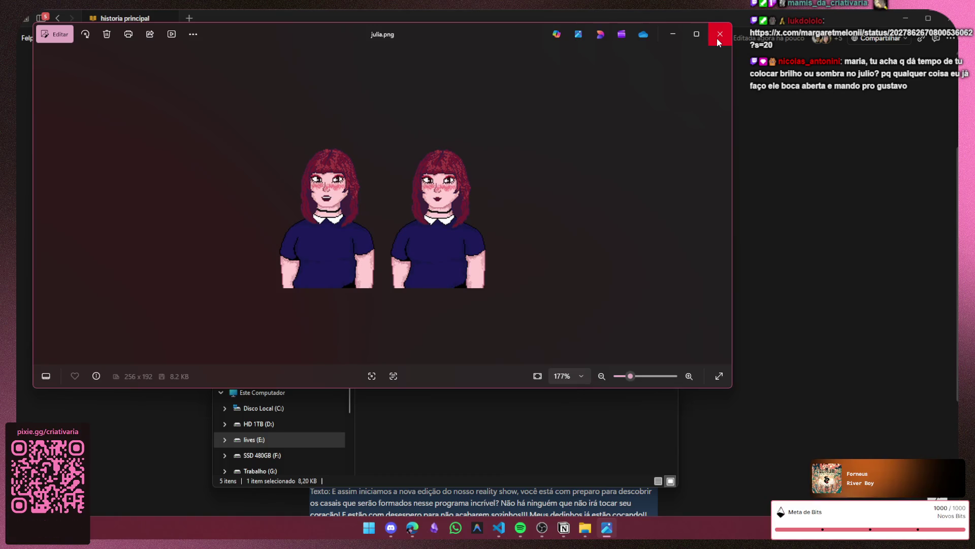
- Close the julia.png preview, return to the sprites folder and move the window beside the notes
left_click(717, 36)
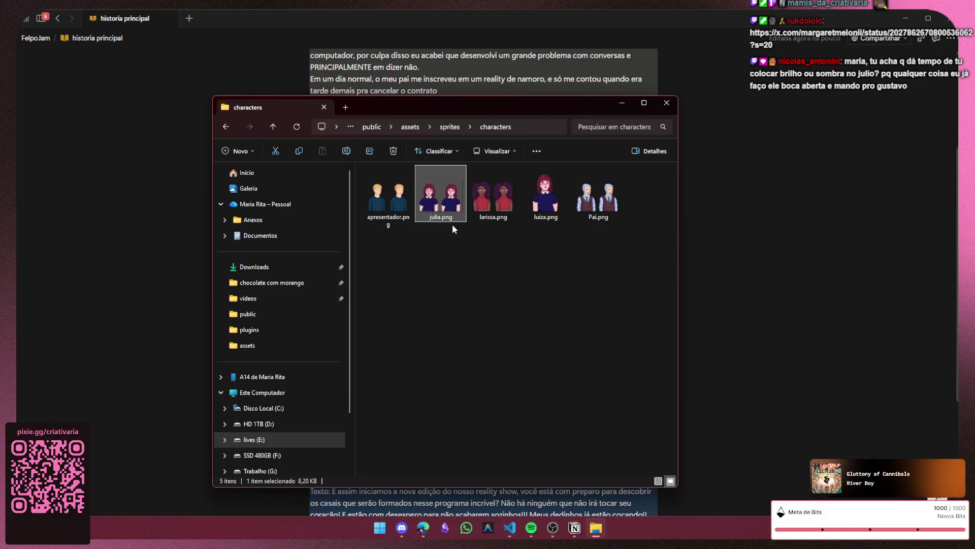
left_click(449, 129)
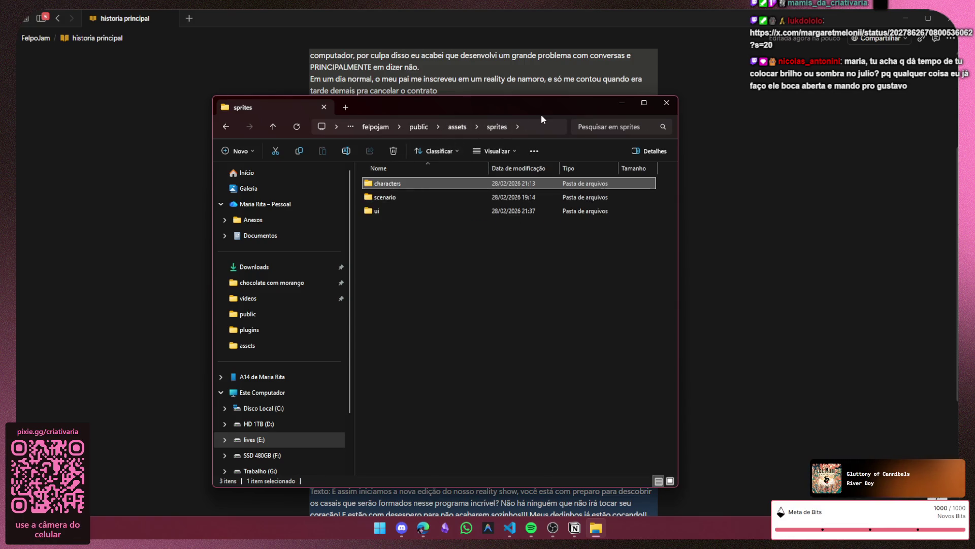
left_click_drag(569, 106, 958, 93)
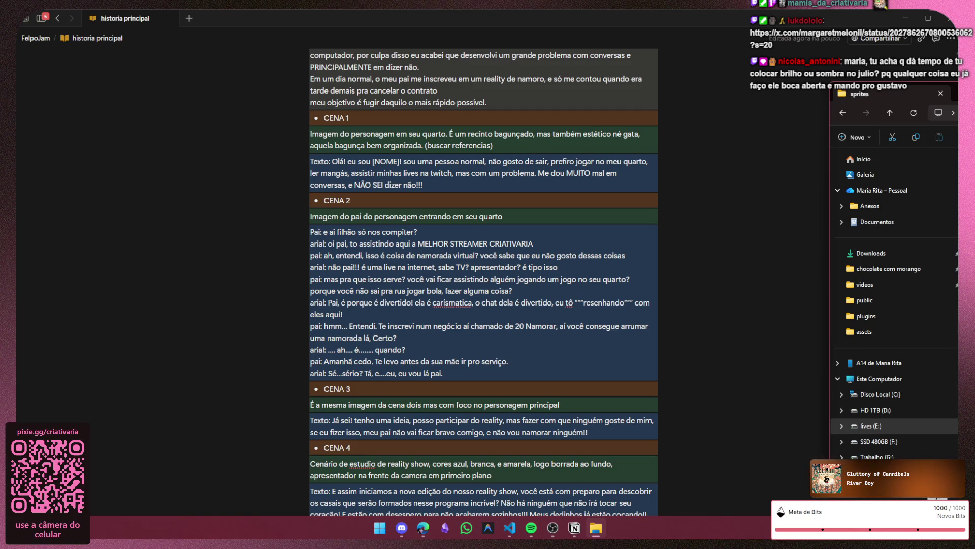
- Close the sprites window and select 'uma namorada' in the father's CENA 2 line
left_click(941, 93)
type("Pode deixar...")
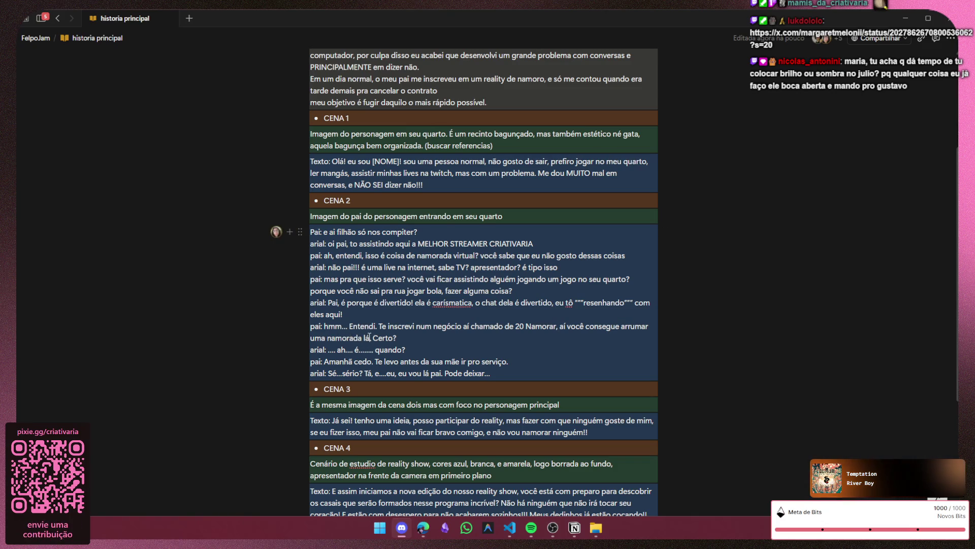
left_click_drag(361, 339, 320, 340)
- Replace 'uma namorada' with 'alguém pra namorar', fixing the accent on alguém
left_click(307, 340, "shift")
right_click(307, 341)
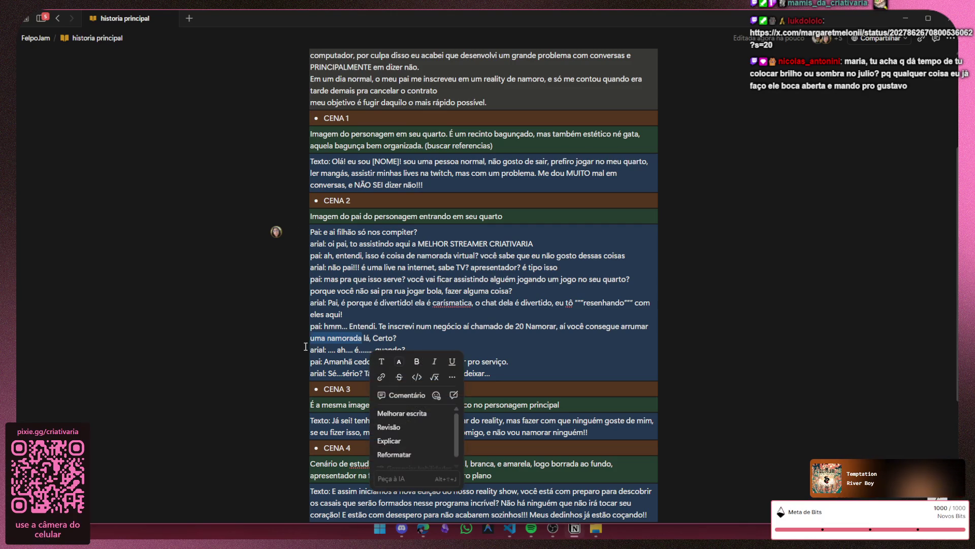
key("Escape")
type("alguem po")
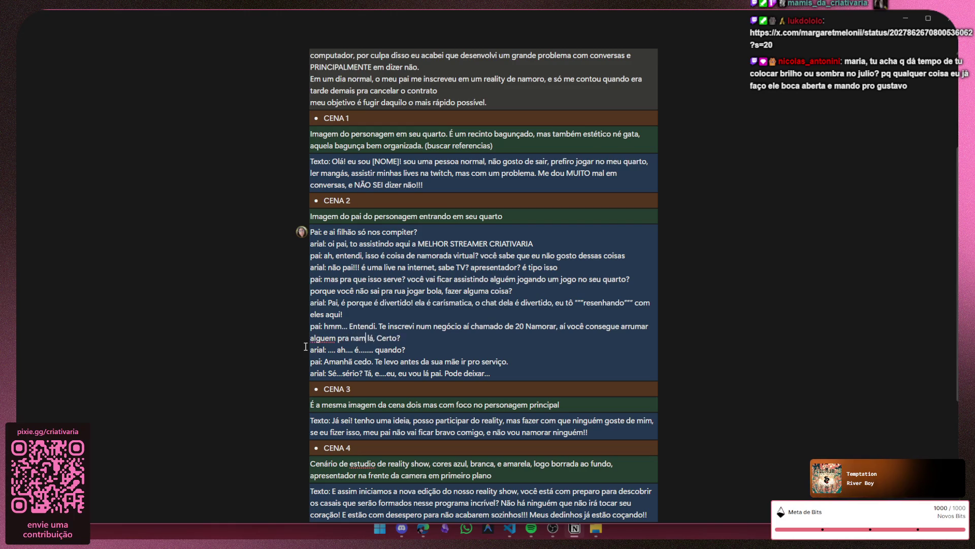
key("ctrl+Left")
key("ctrl+Left")
type("é")
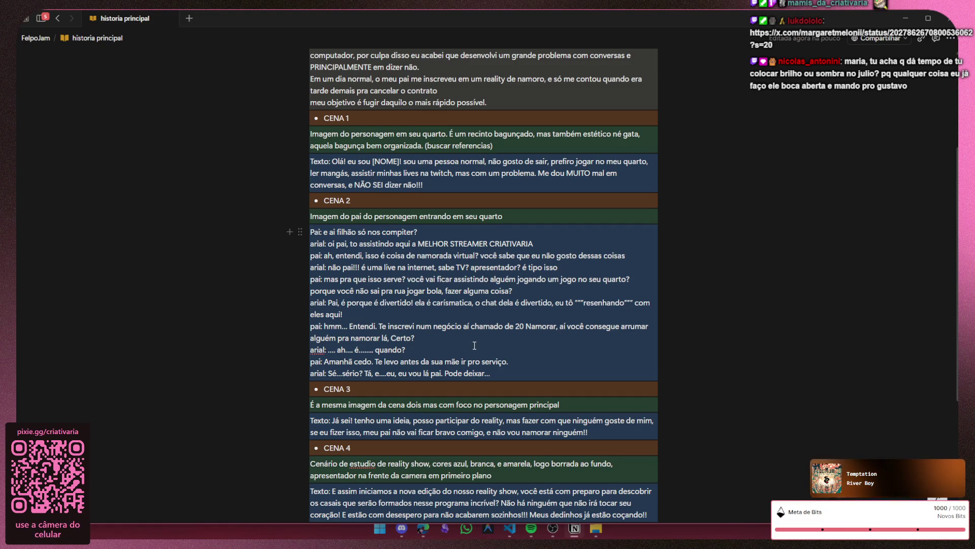
scroll(475, 345, "down", 1)
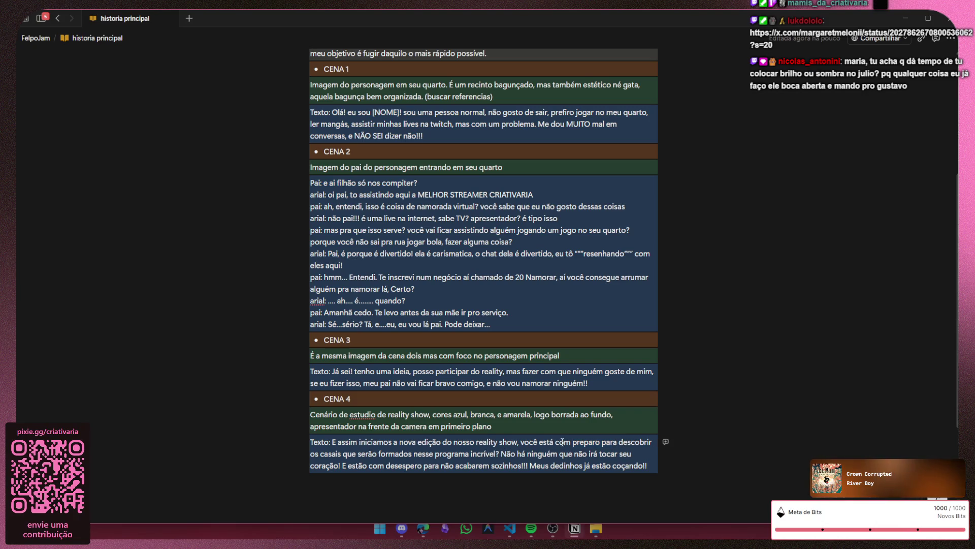
- Replace 'com preparo' with 'preparado' in the CENA 4 narration after 'incrível?'
left_click_drag(556, 442, 601, 442)
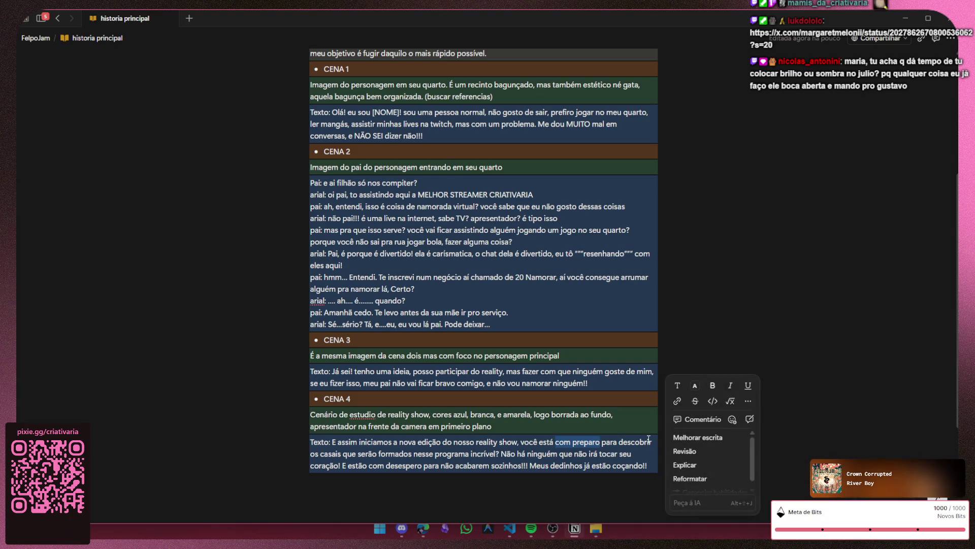
key("BackSpace")
type("prepa")
key("BackSpace")
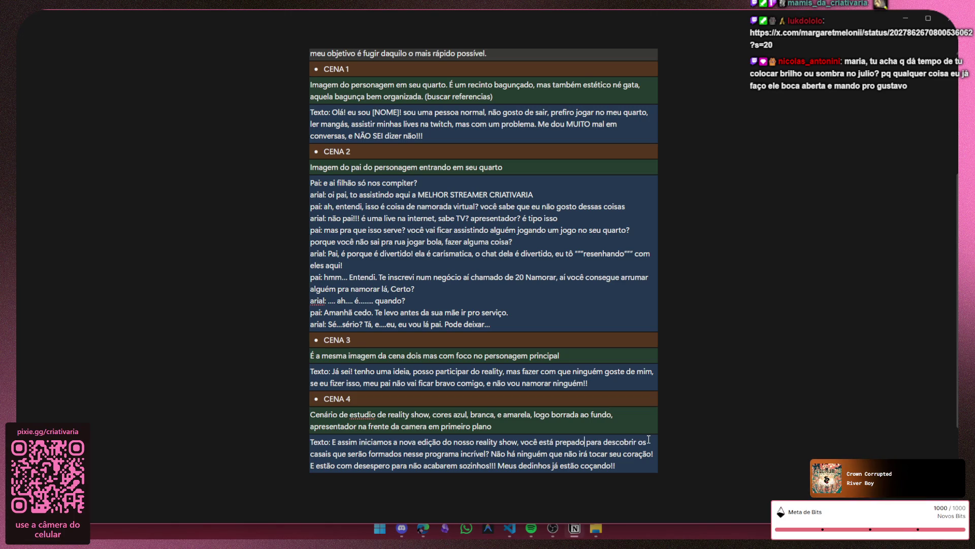
key("Down")
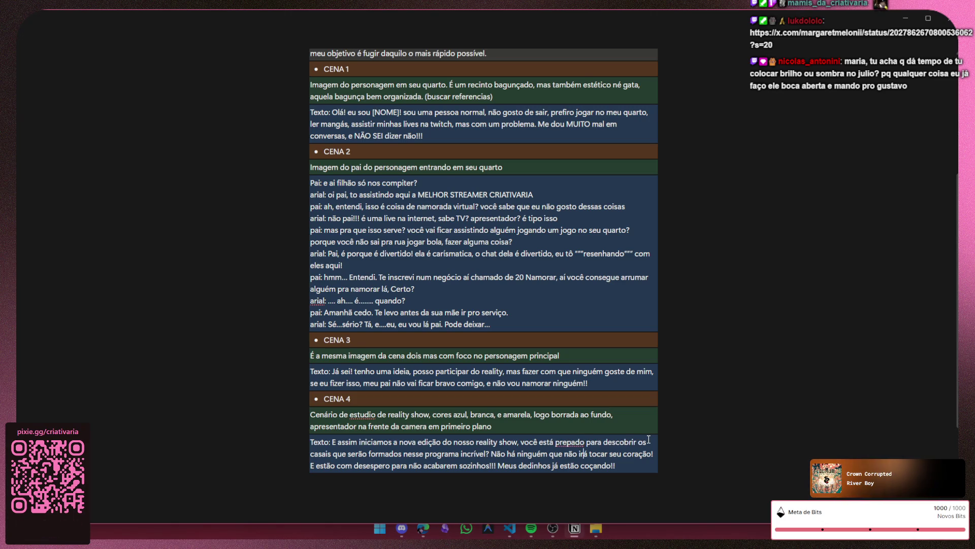
key("ctrl+Left")
key("ctrl+Left")
key("ctrl+Left")
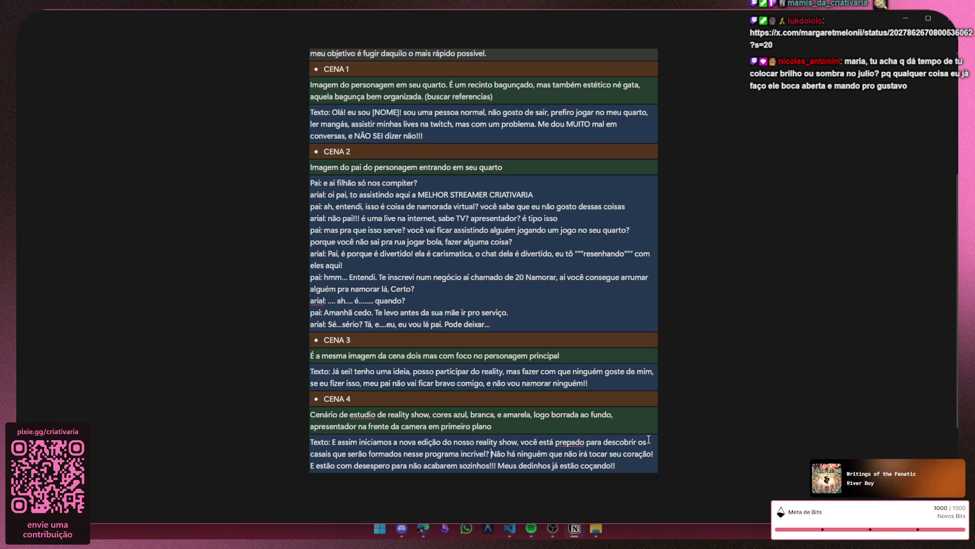
mouse_move(481, 454)
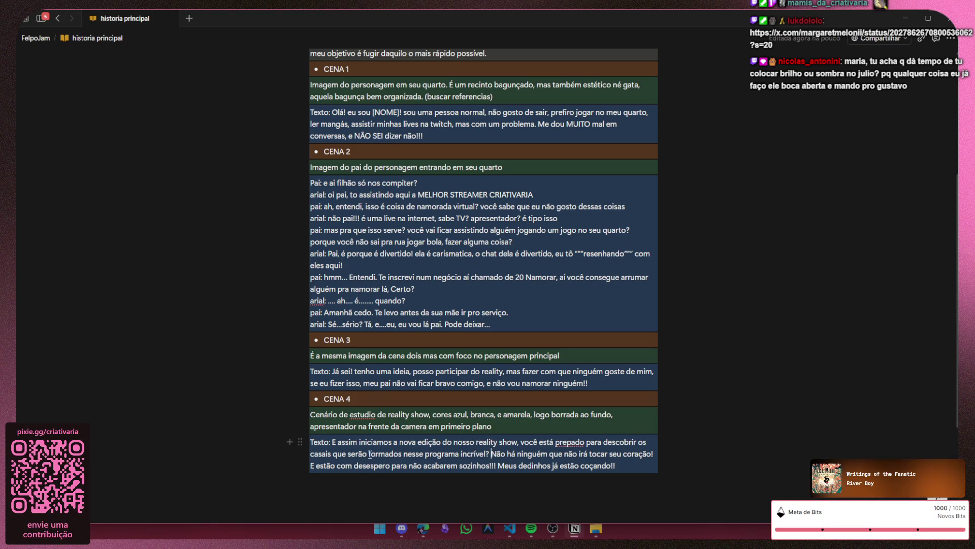
left_click_drag(510, 453, 602, 442)
left_click(610, 453)
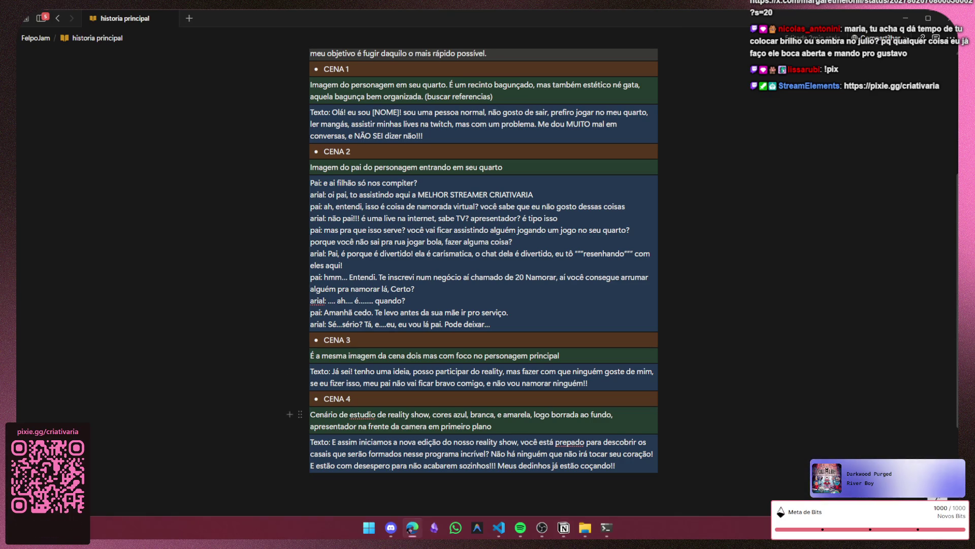
- Complete the word preparado and add an empty block below the CENA 4 narration
left_click(500, 426)
left_click(310, 503)
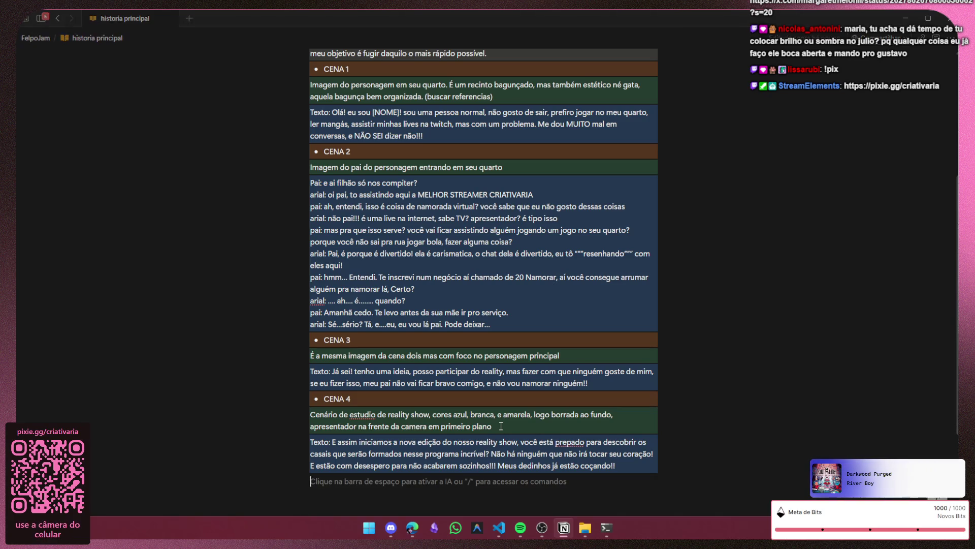
left_click(615, 481)
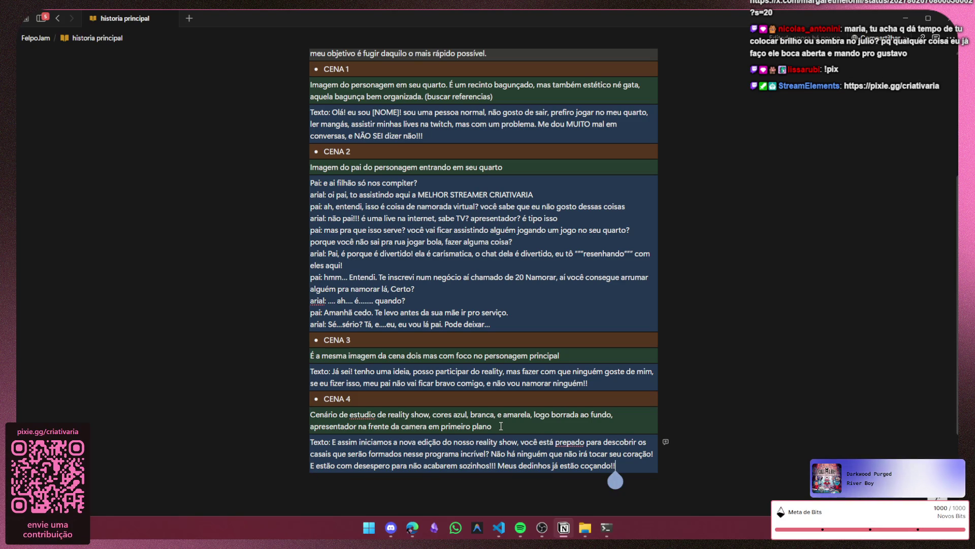
left_click(573, 442)
type("ra")
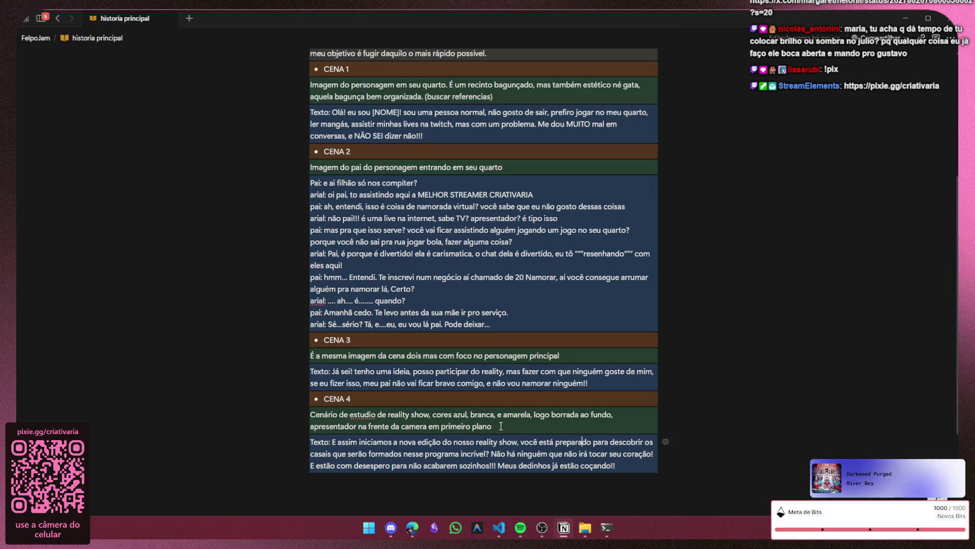
left_click(312, 503)
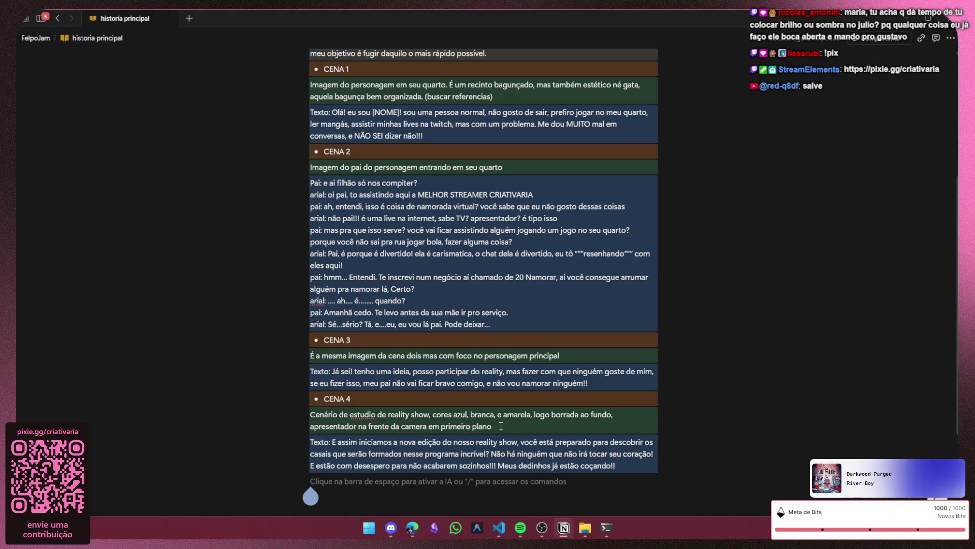
left_click(615, 473)
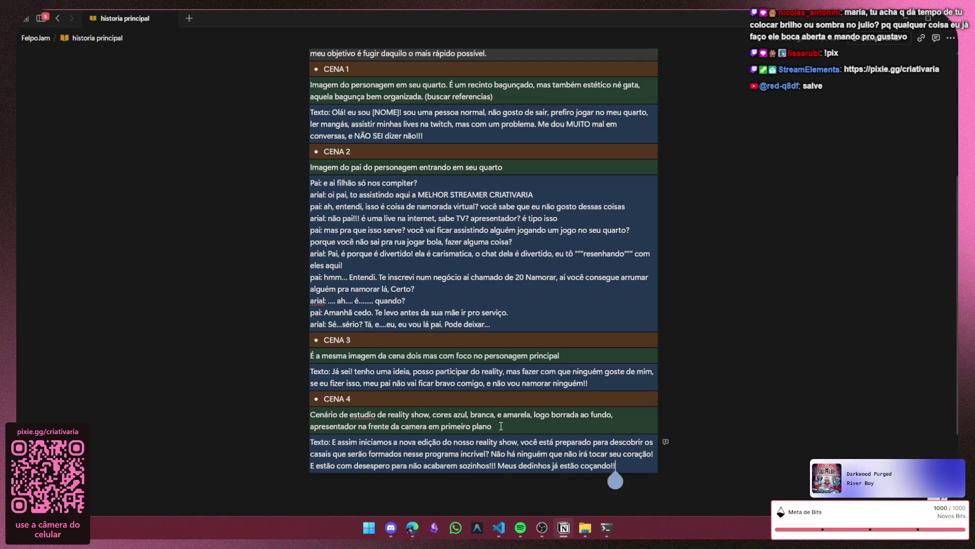
left_click(310, 497)
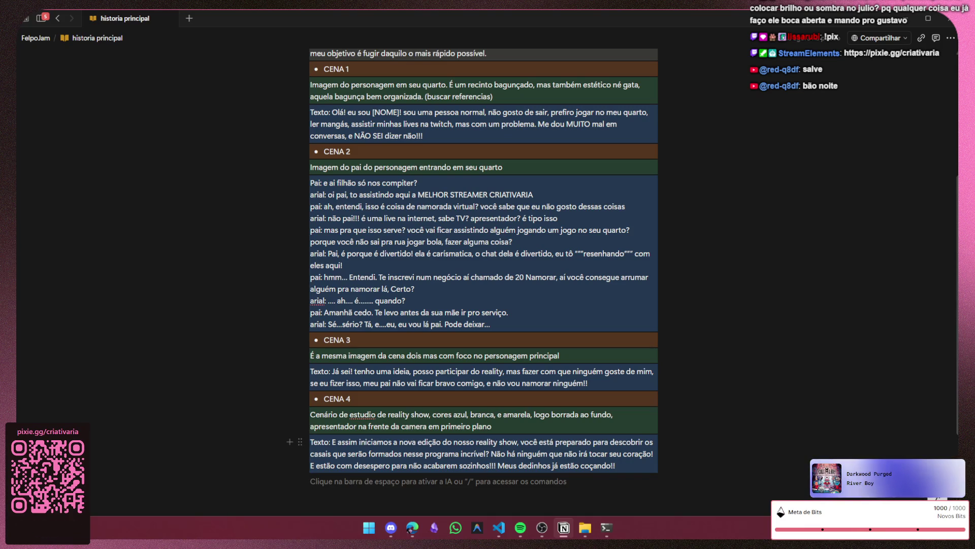
- Change 'com desespero' to 'desesperados para não acabarem sozinhos' in the last narration line
left_click(395, 466)
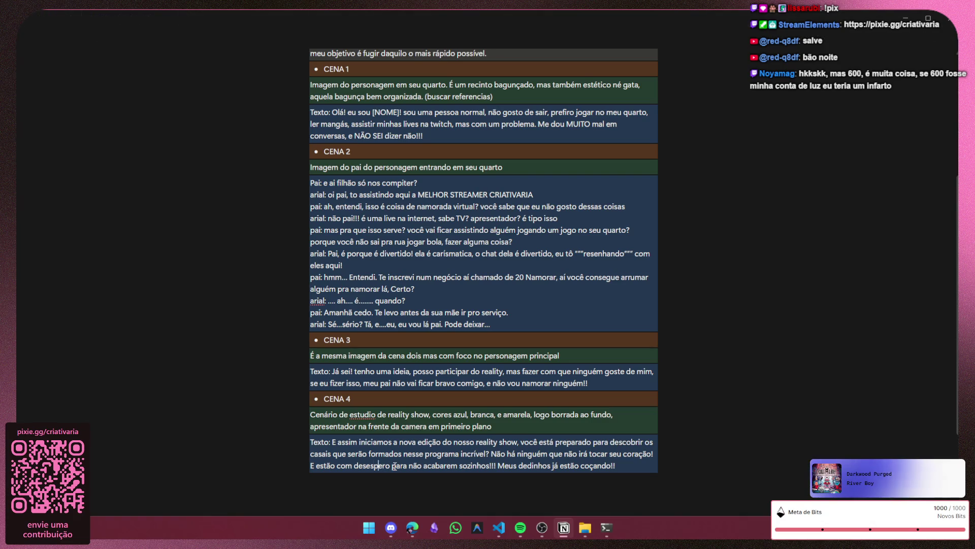
key("BackSpace")
key("BackSpace")
key("BackSpace")
key("BackSpace")
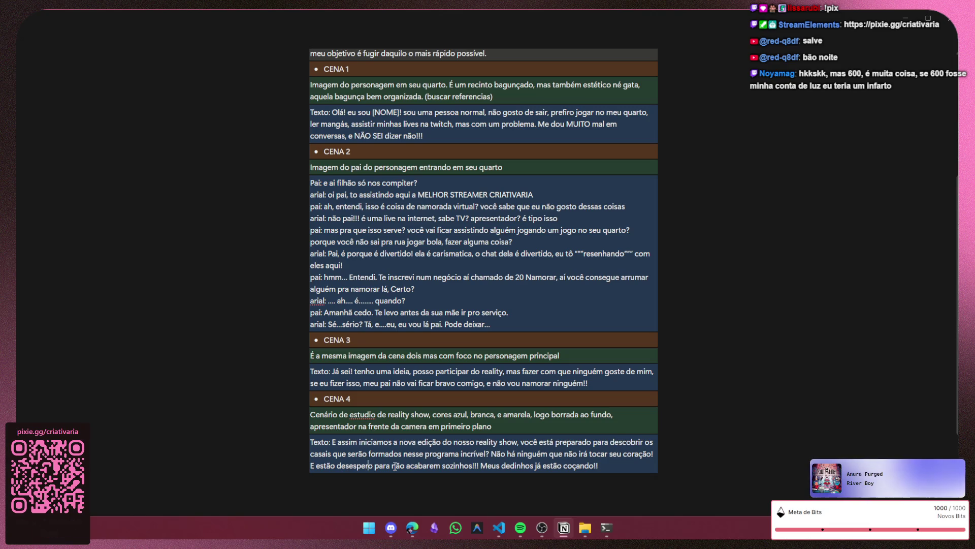
key("BackSpace")
type("ados")
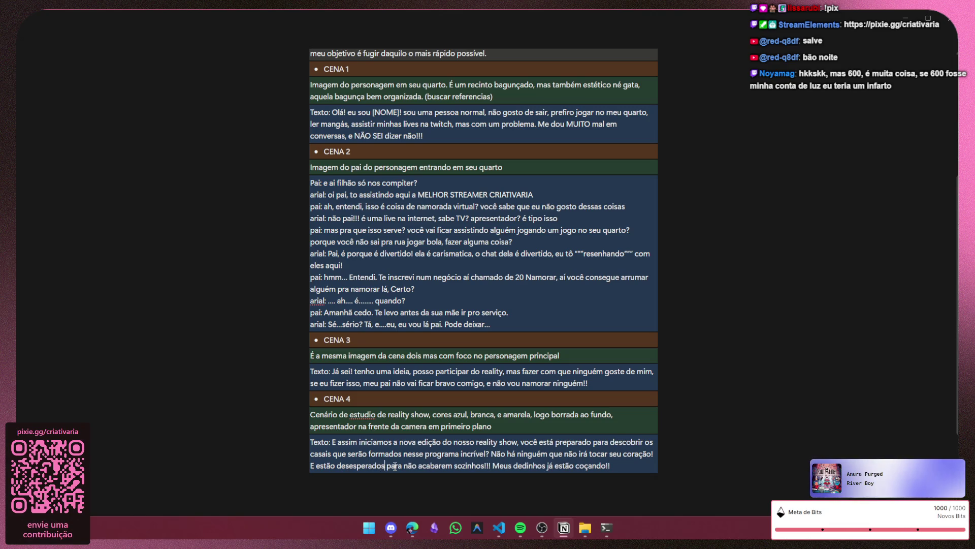
key("ctrl+Right")
key("ctrl+Right")
key("ctrl+Right")
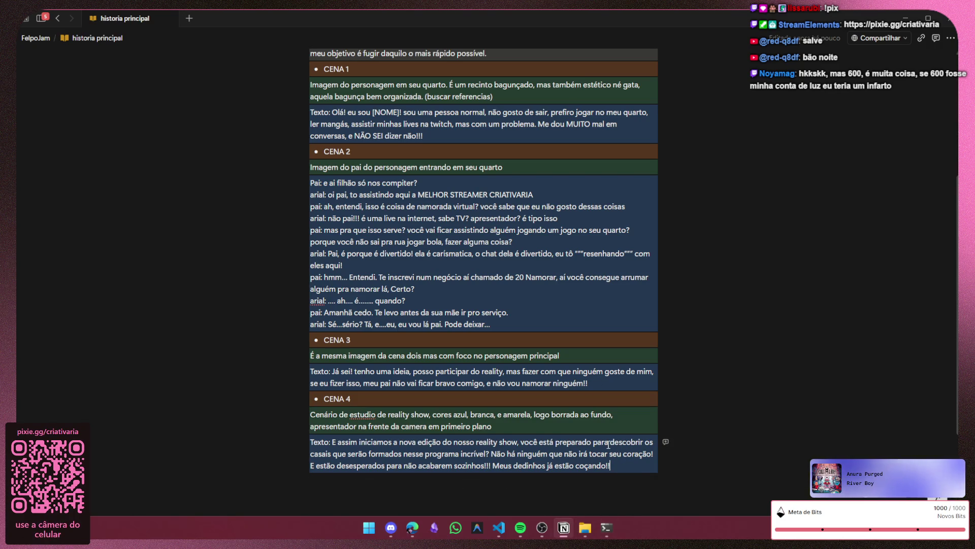
scroll(608, 443, "up", 3)
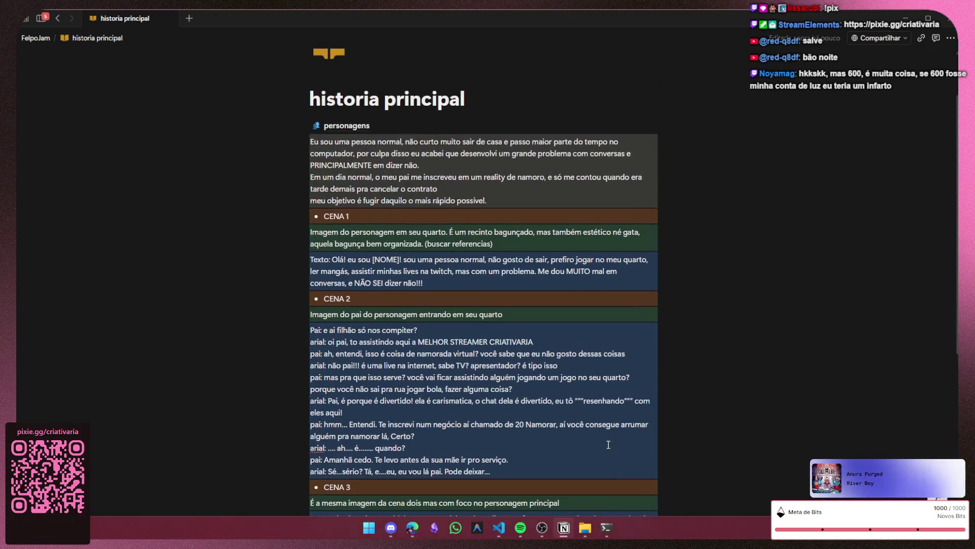
scroll(608, 444, "down", 1)
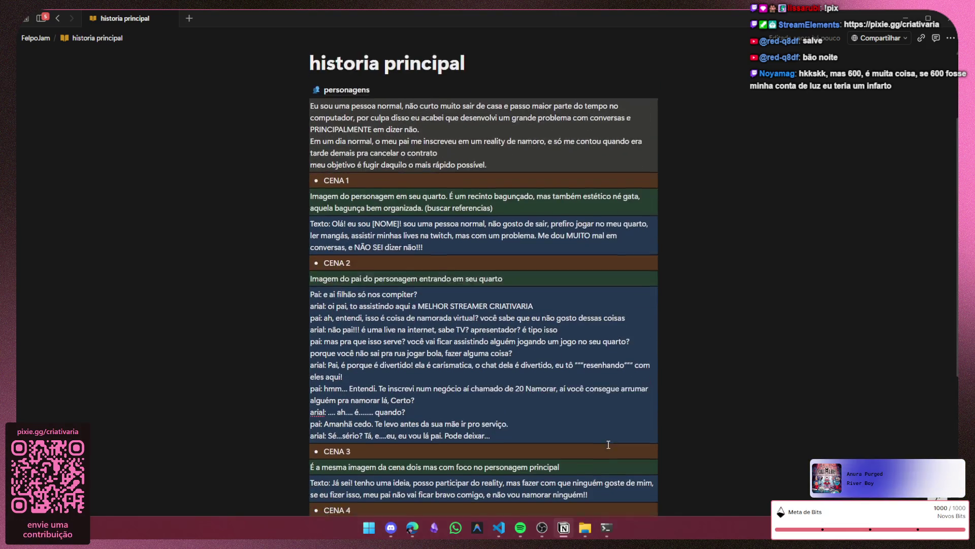
scroll(608, 444, "down", 1)
scroll(609, 444, "down", 1)
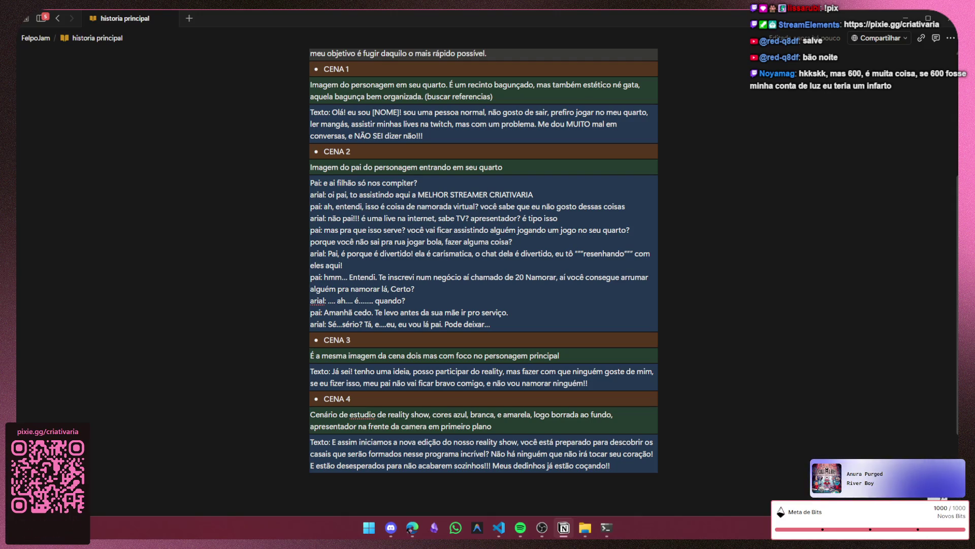
- Select the CENA 4 scenery description, reveal the sidebar and open the Caixa de entrada inbox
left_click_drag(463, 427, 309, 419)
scroll(207, 386, "up", 3)
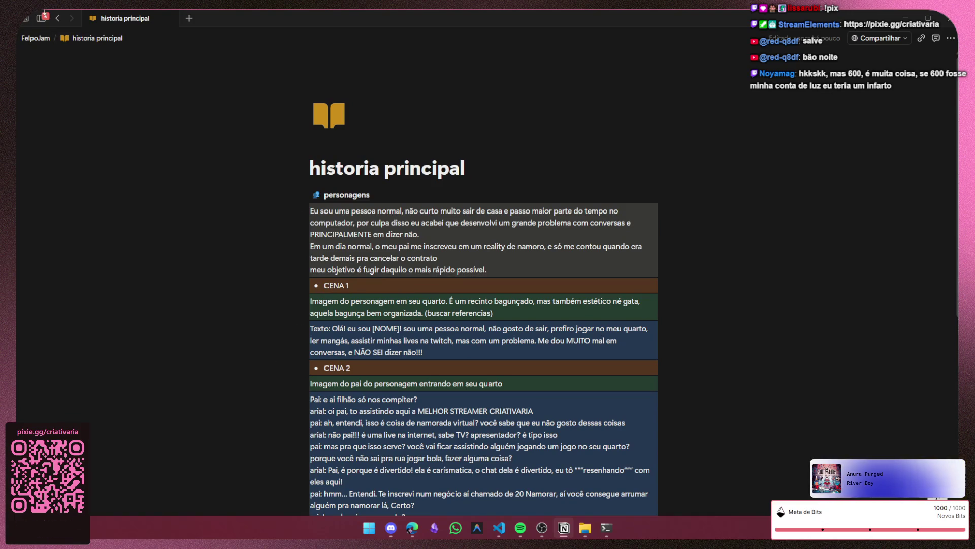
left_click(41, 18)
left_click(46, 115)
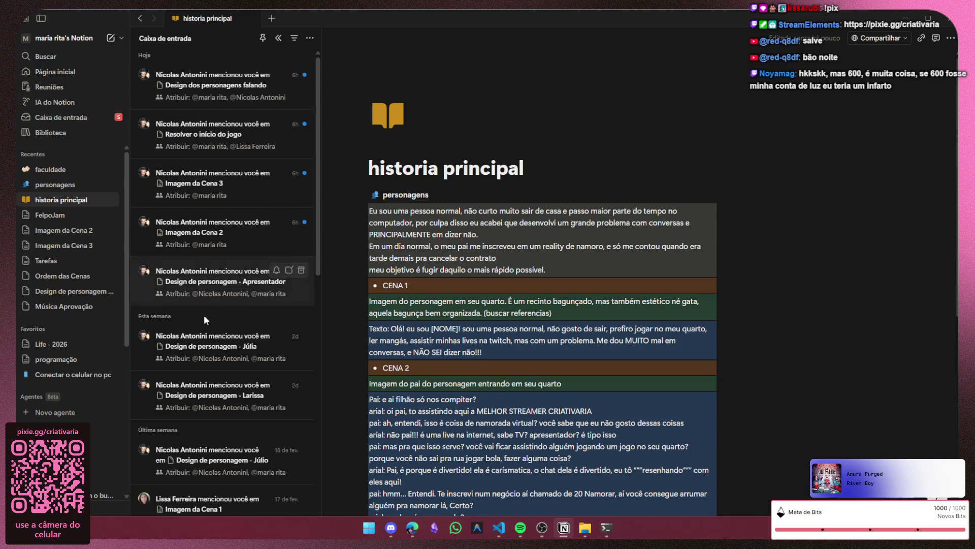
- Check the inbox '...' notification actions, then close the inbox and return to the script
left_click(309, 37)
left_click(339, 54)
left_click(493, 61)
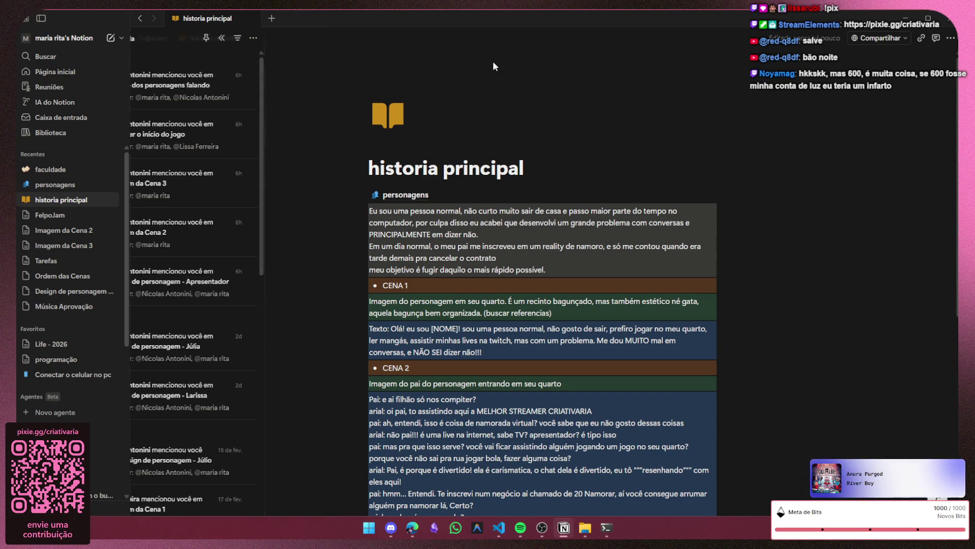
scroll(274, 107, "down", 2)
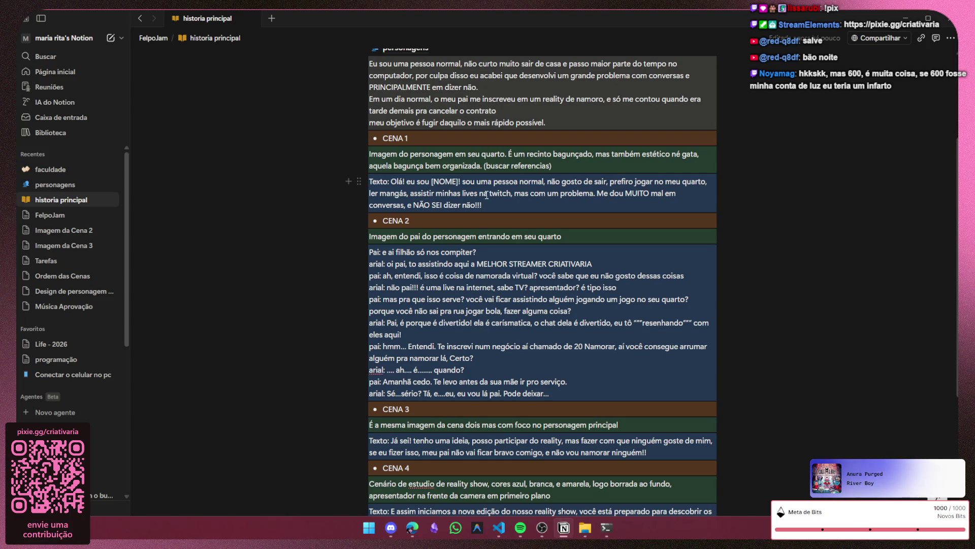
left_click_drag(480, 196, 512, 194)
right_click(512, 194)
key("Escape")
type(",")
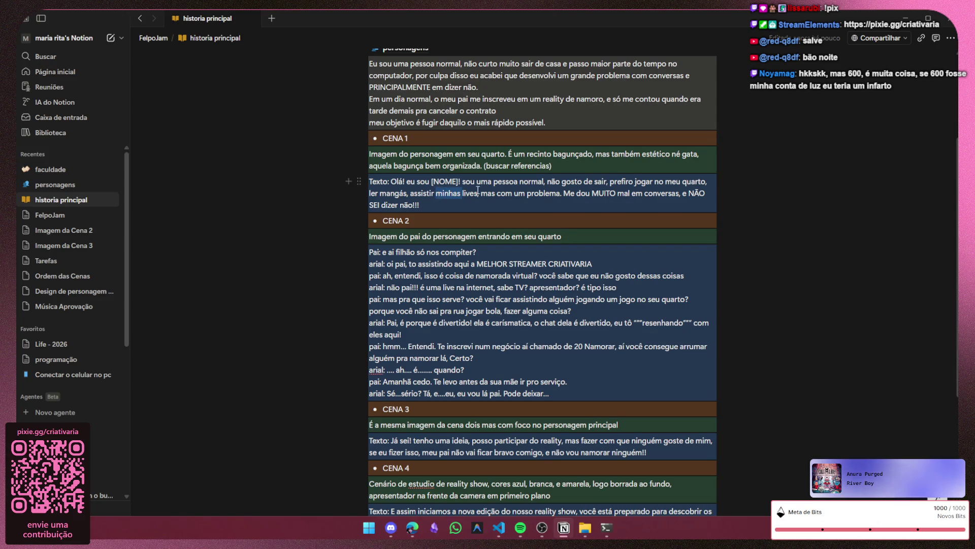
key("BackSpace")
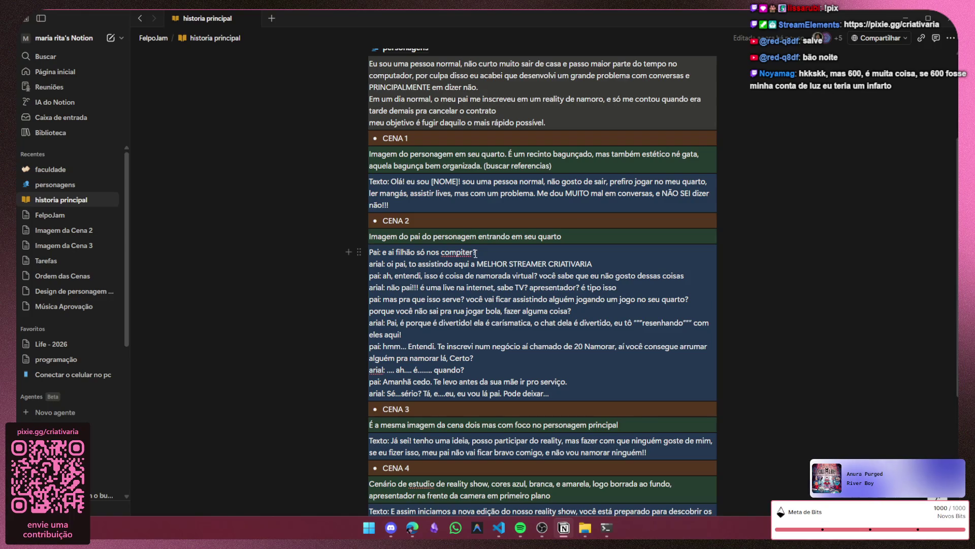
left_click(488, 253)
type("u")
left_click(500, 251)
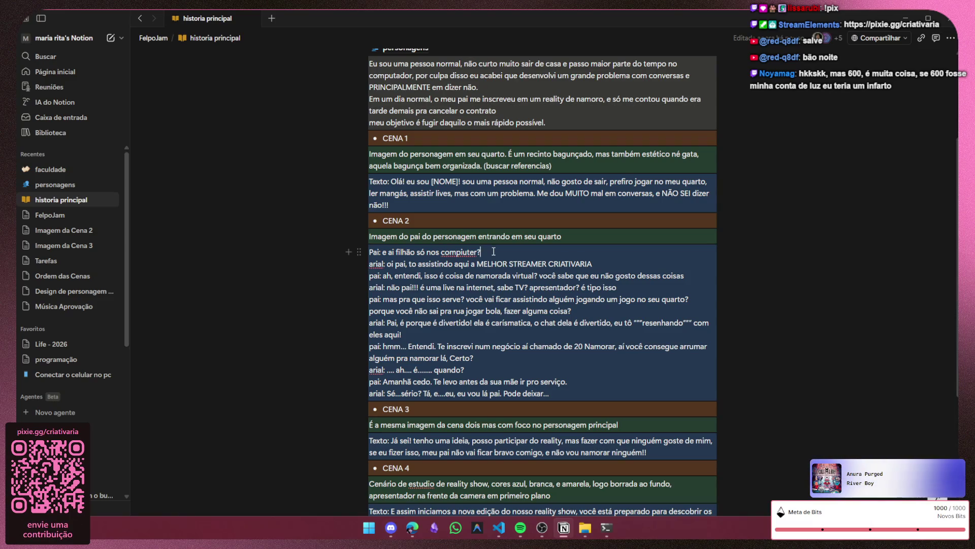
scroll(743, 244, "down", 1)
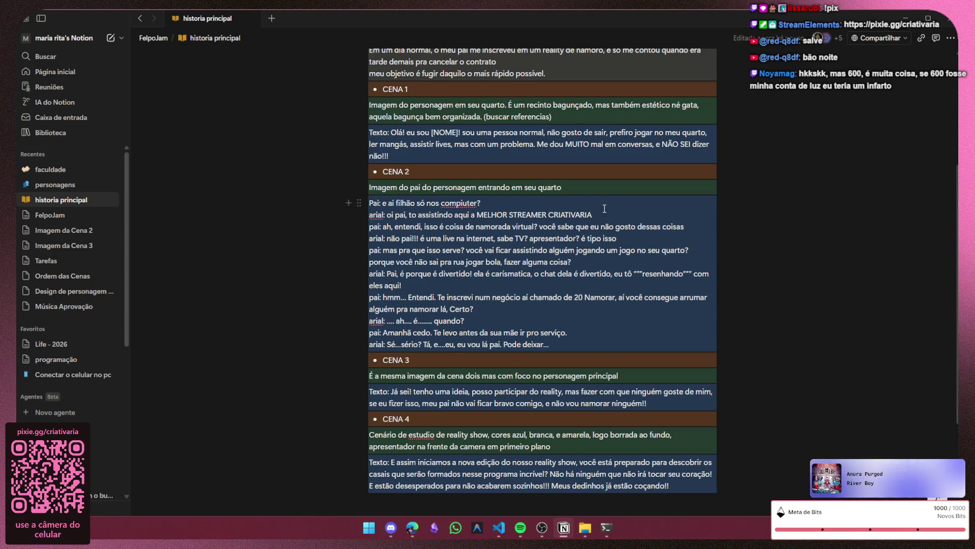
left_click(508, 215)
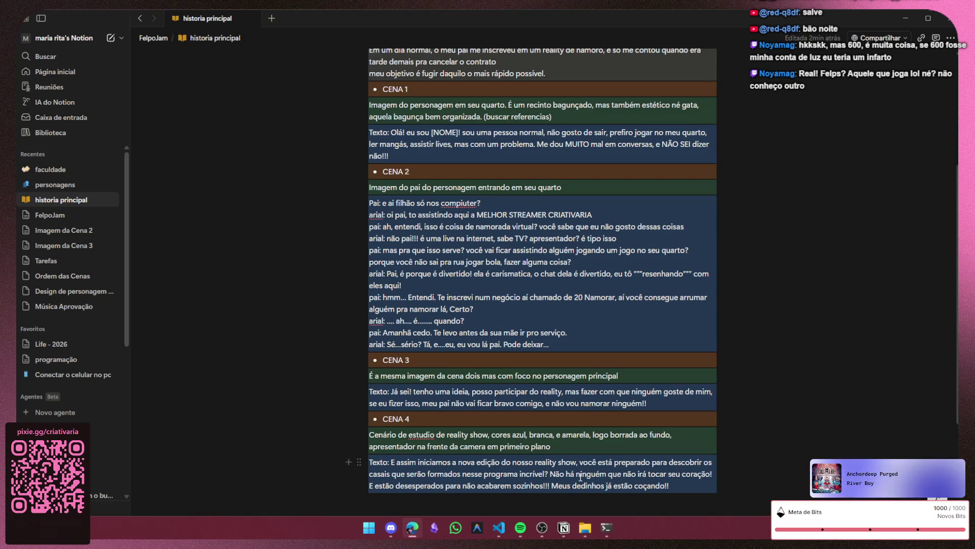
scroll(579, 478, "down", 1)
scroll(581, 477, "down", 1)
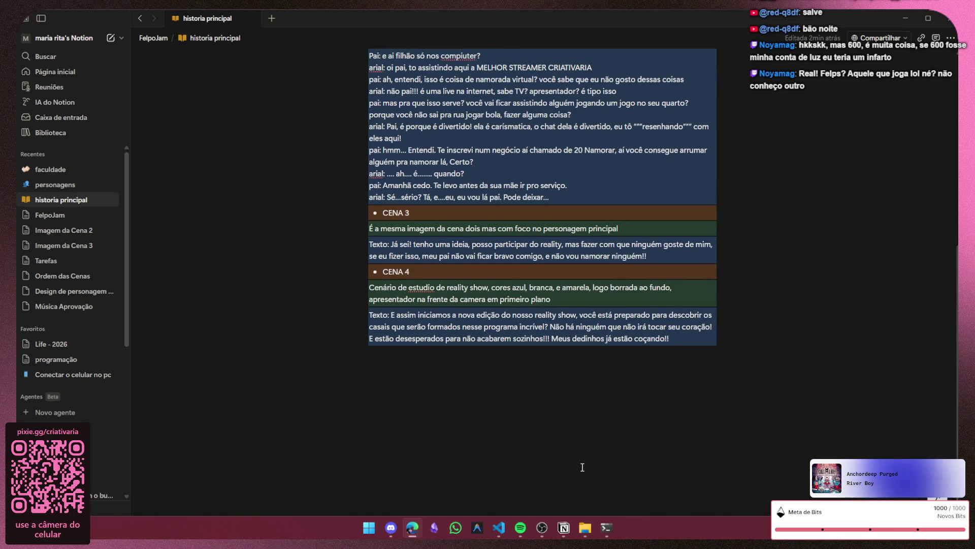
scroll(582, 468, "up", 2)
scroll(591, 429, "up", 1)
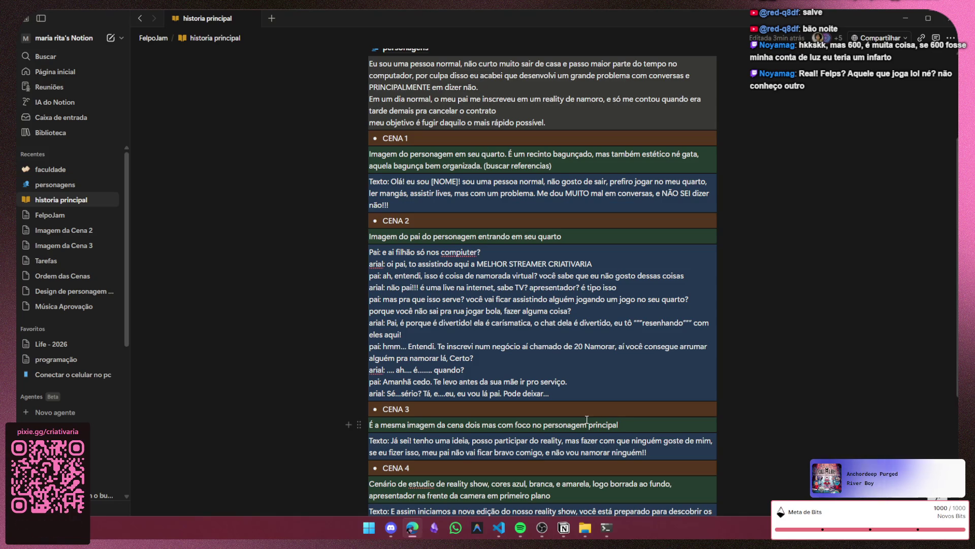
scroll(587, 422, "down", 1)
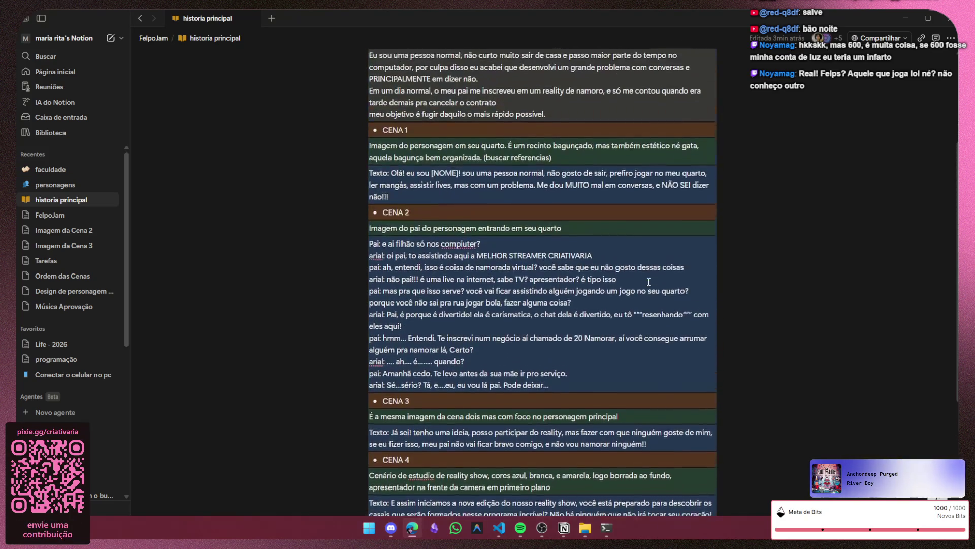
scroll(649, 282, "up", 2)
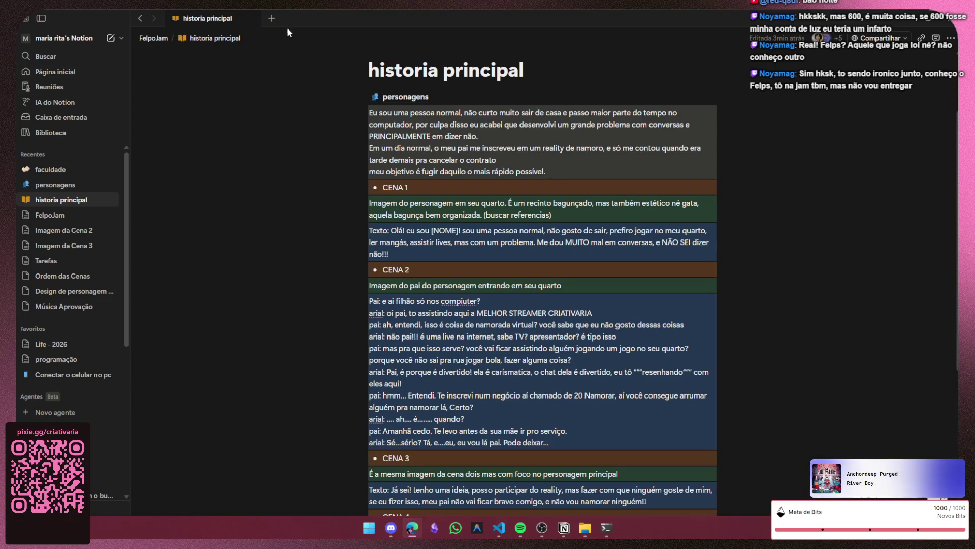
- Minimize the Notion window to reveal the desktop
left_click(896, 21)
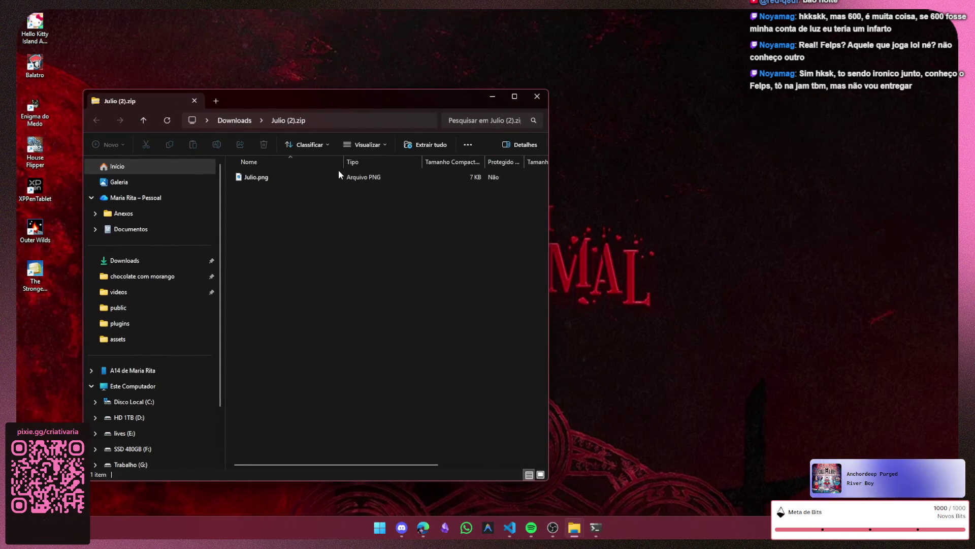
- Preview Julio.png from Julio (2).zip, close Photos and Explorer, and bring VS Code forward
left_click(339, 177)
double_click(338, 177)
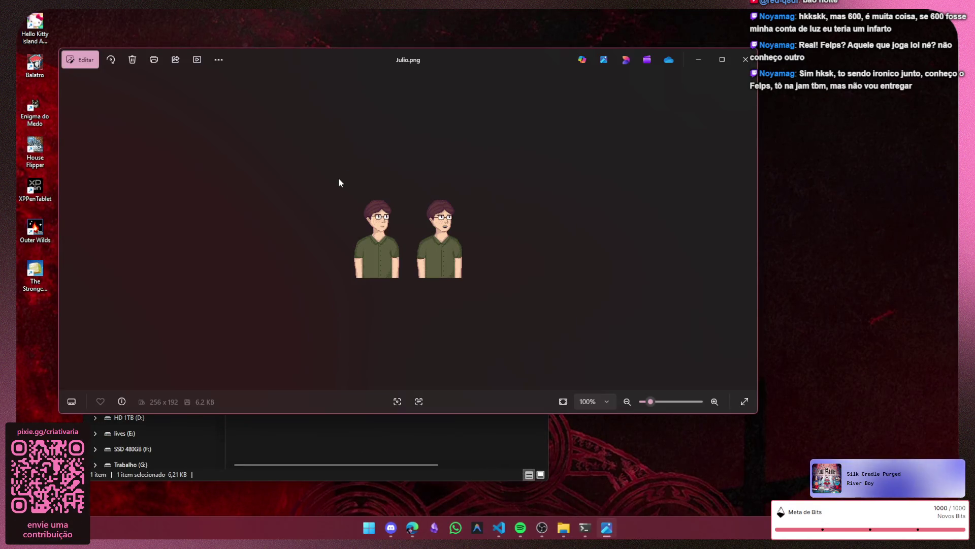
scroll(422, 292, "up", 5)
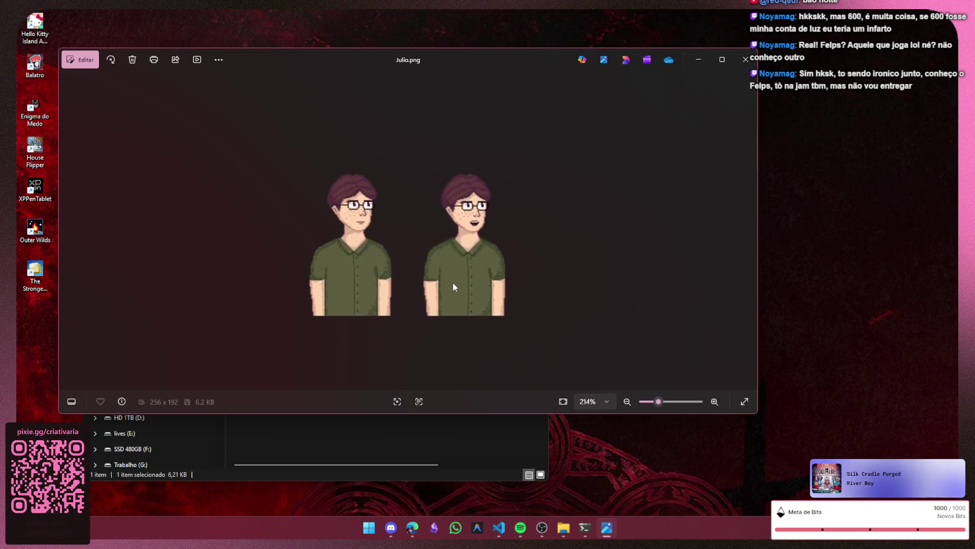
left_click(743, 60)
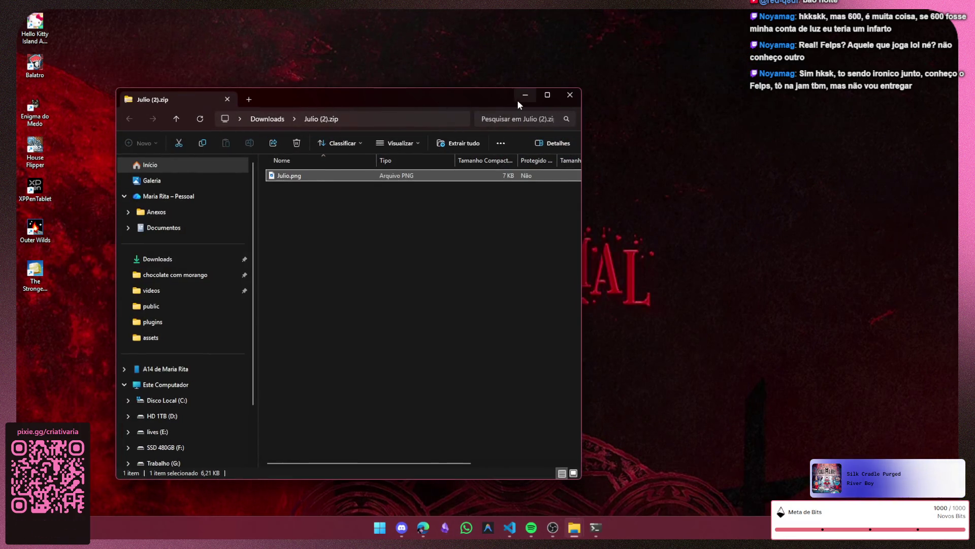
left_click(568, 95)
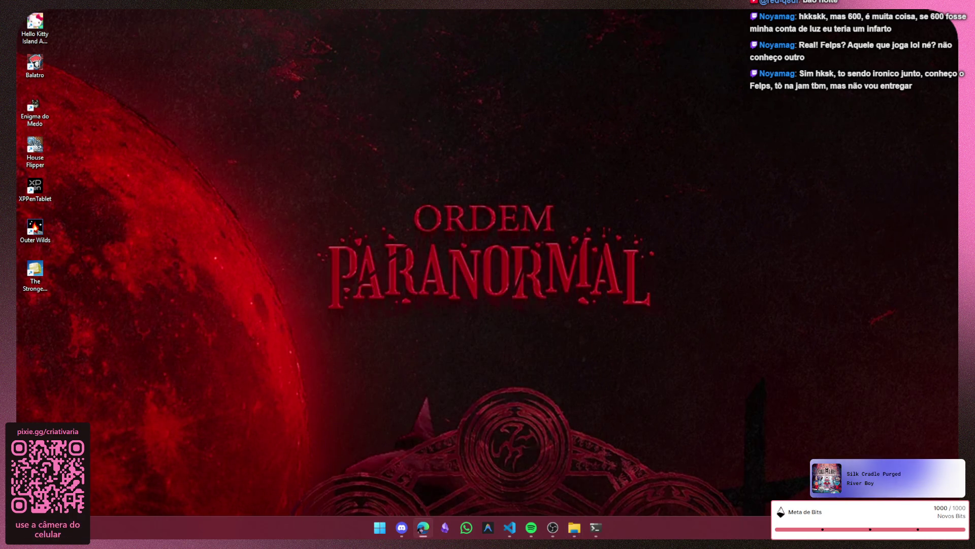
left_click(509, 527)
- Stage sair.png, then start dragging Julio.png from the zip toward the project file tree
mouse_move(71, 181)
left_click(168, 183)
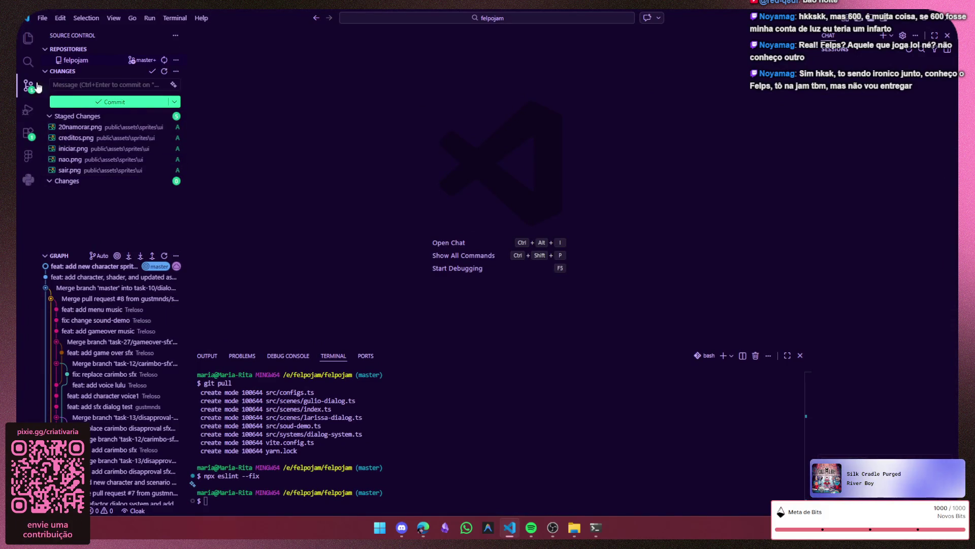
key("alt+Tab")
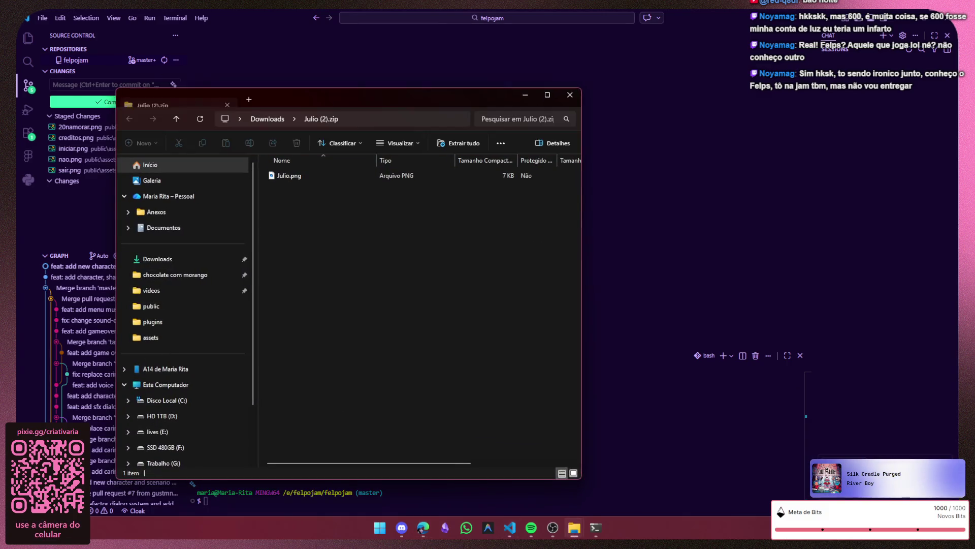
left_click_drag(426, 102, 568, 105)
left_click_drag(515, 178, 470, 220)
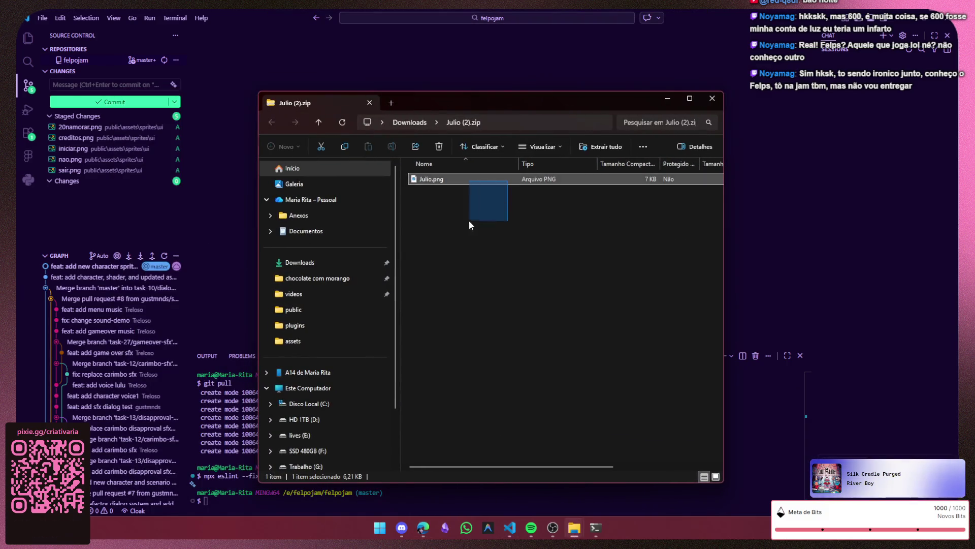
mouse_move(494, 180)
left_mouse_down()
mouse_move(273, 262)
mouse_move(98, 214)
left_mouse_up()
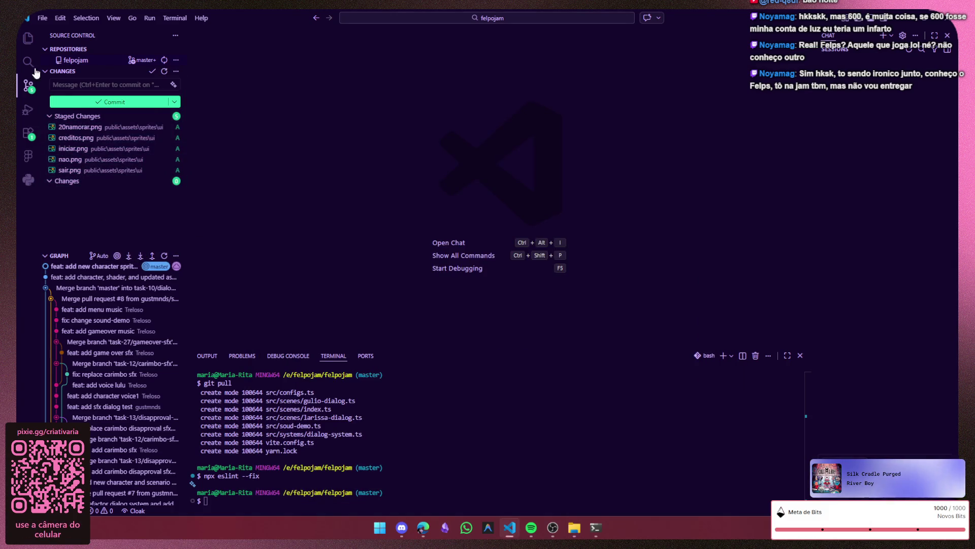
left_click(28, 38)
mouse_move(574, 528)
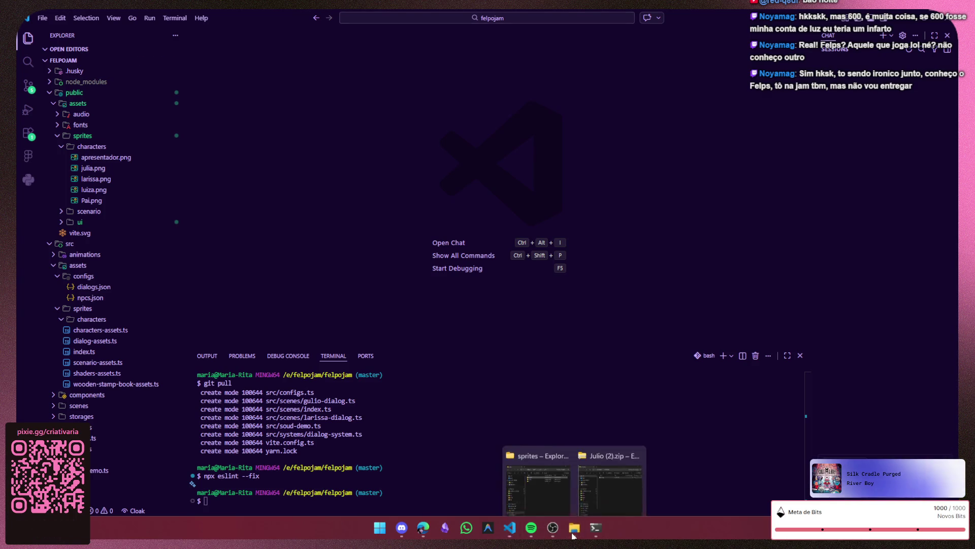
- Drop Julio.png from the zip into public/assets/sprites/characters
left_click(617, 498)
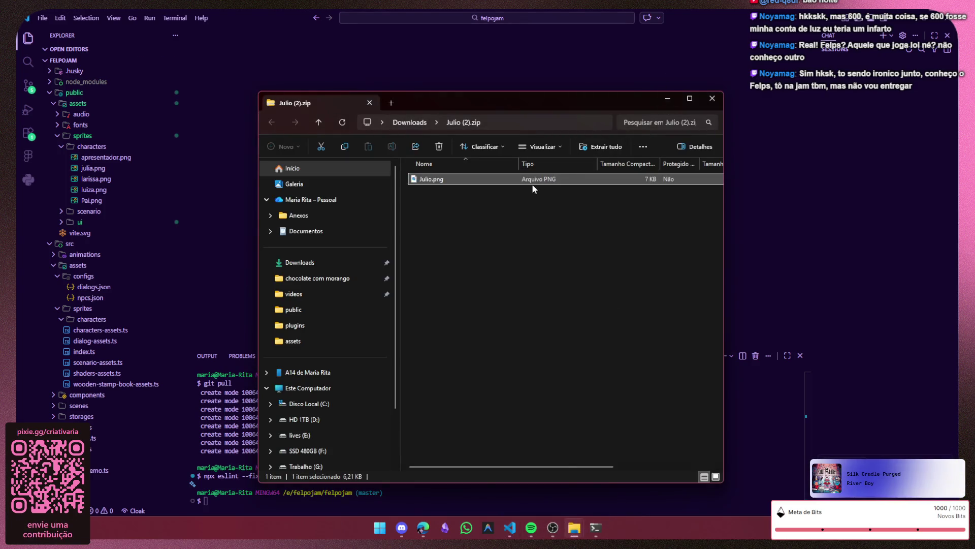
left_click_drag(532, 186, 477, 243)
mouse_move(487, 180)
left_mouse_down()
mouse_move(113, 167)
mouse_move(134, 169)
left_mouse_up()
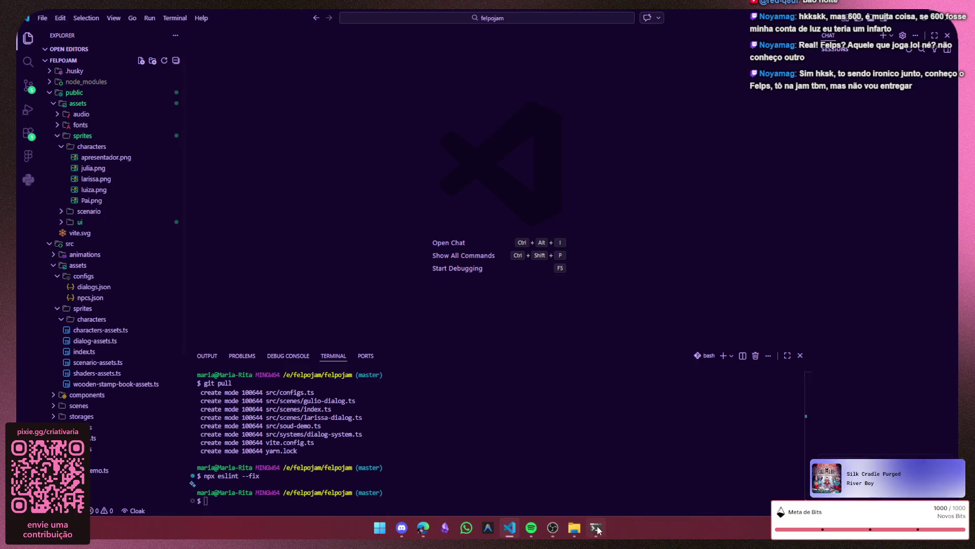
mouse_move(575, 527)
left_click(609, 476)
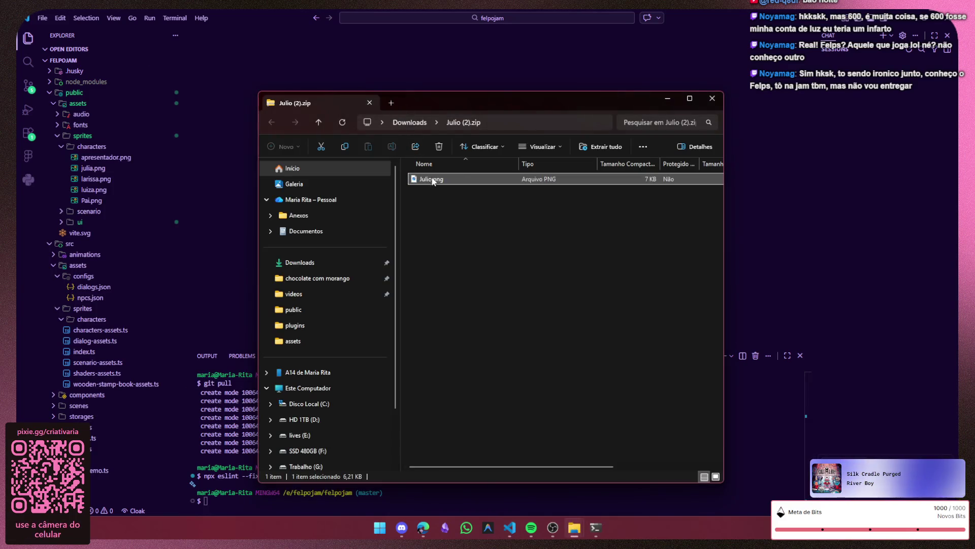
left_click_drag(432, 181, 140, 152)
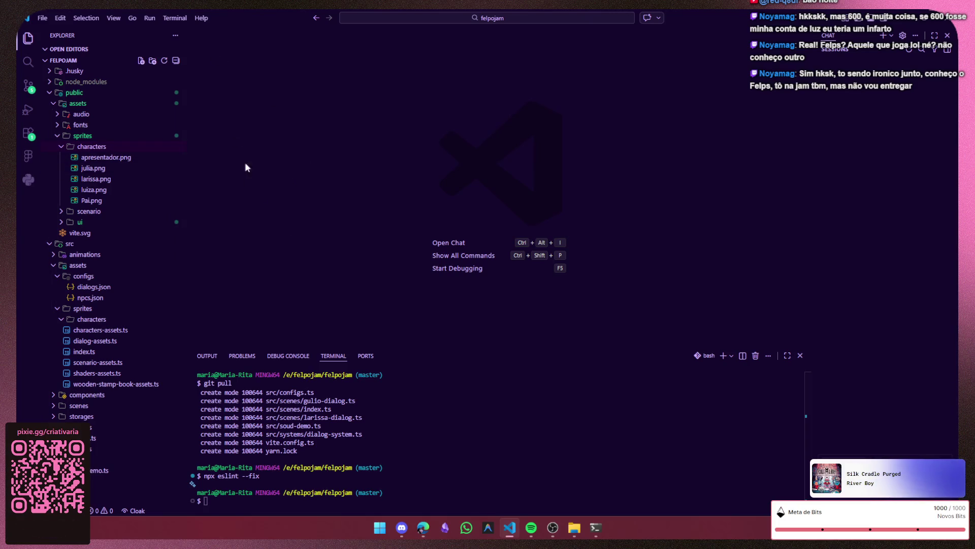
- Move the archive window aside, check the characters folder options and return to Source Control
left_click(619, 481)
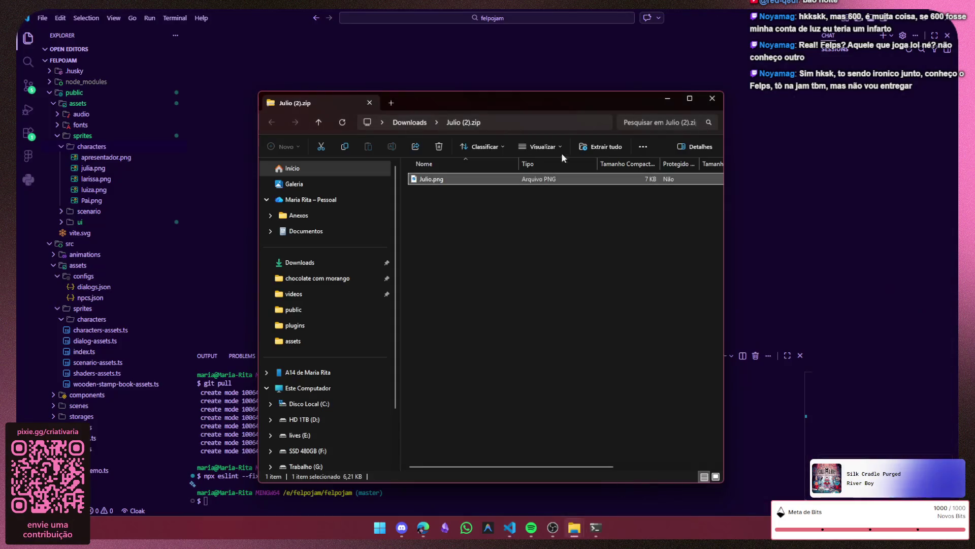
left_click_drag(566, 103, 974, 107)
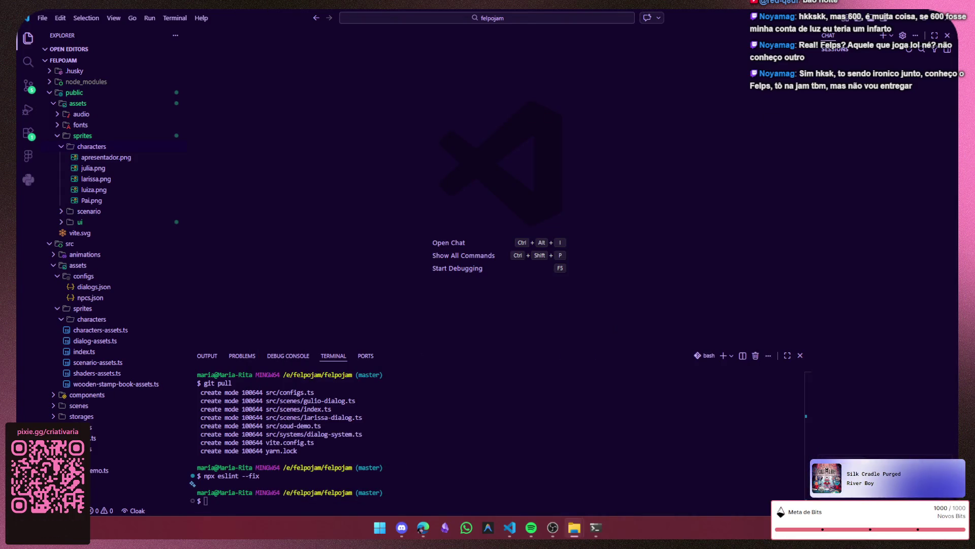
right_click(79, 150)
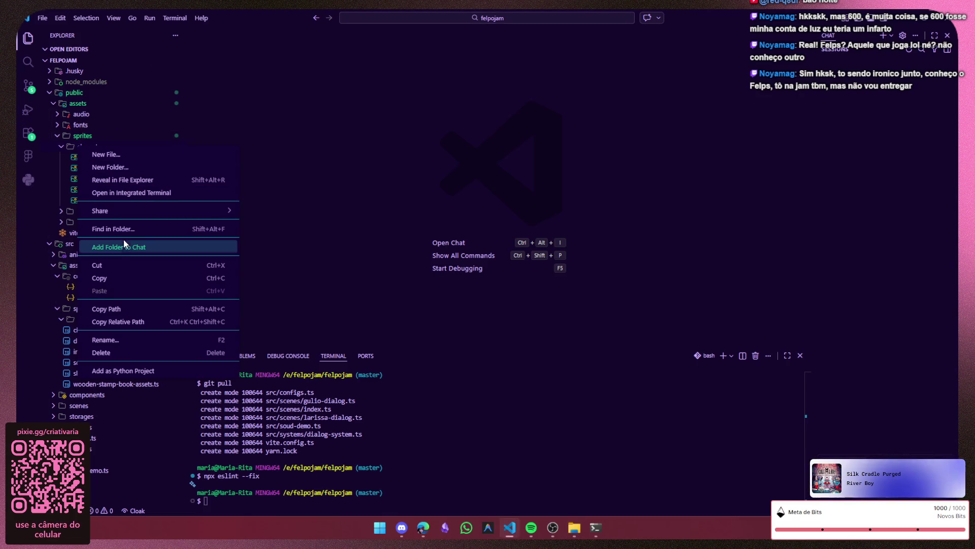
left_click(139, 308)
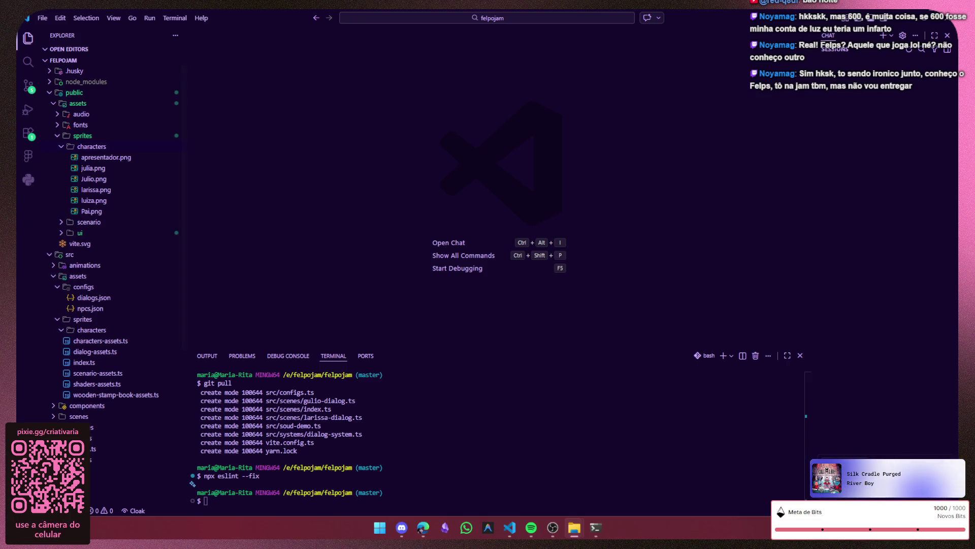
left_click(29, 86)
mouse_move(106, 192)
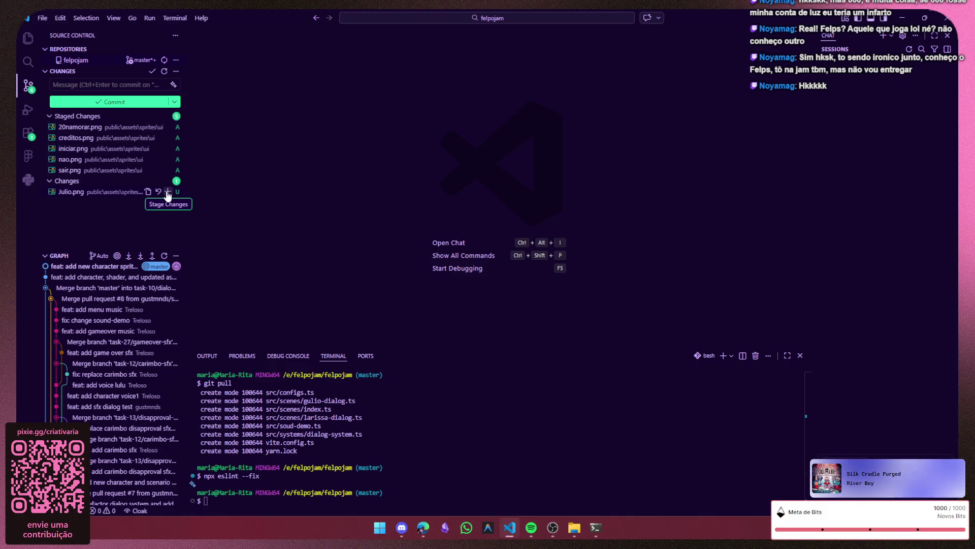
- Stage the new Julio.png sprite and view its two character poses
left_click(167, 192)
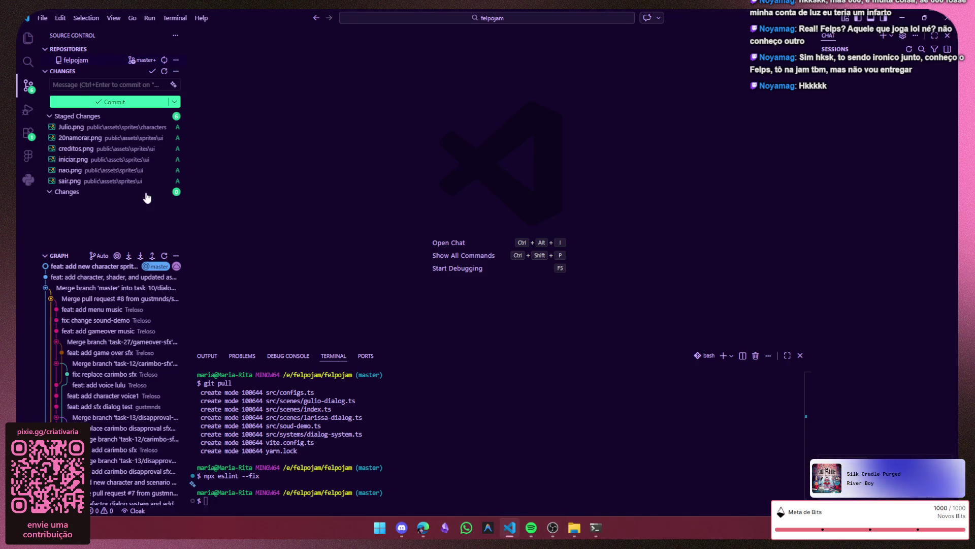
left_click(72, 129)
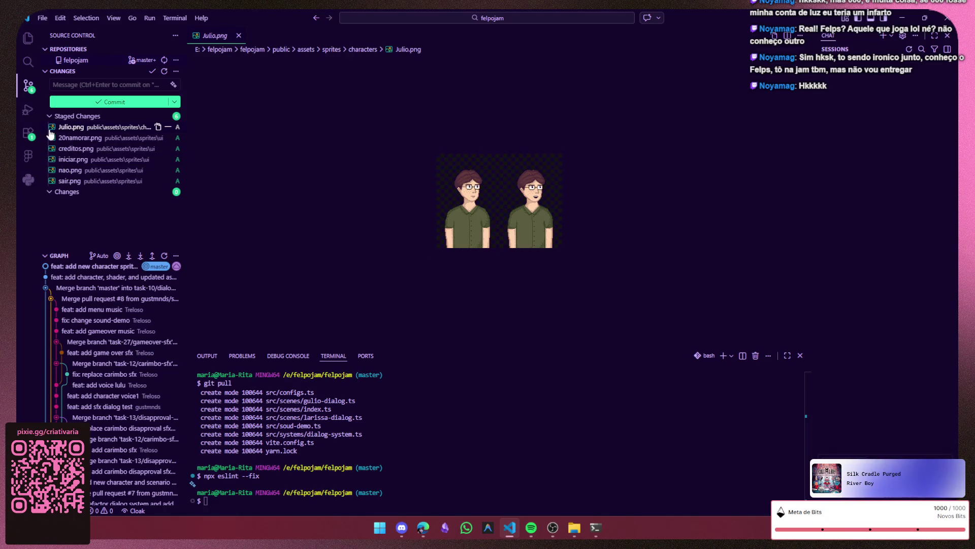
key("ctrl+shift+e")
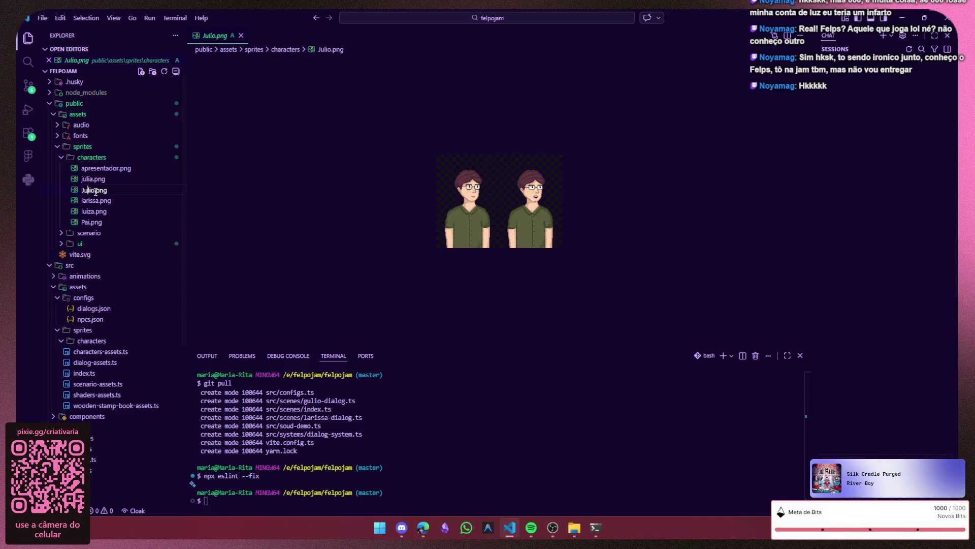
type("g")
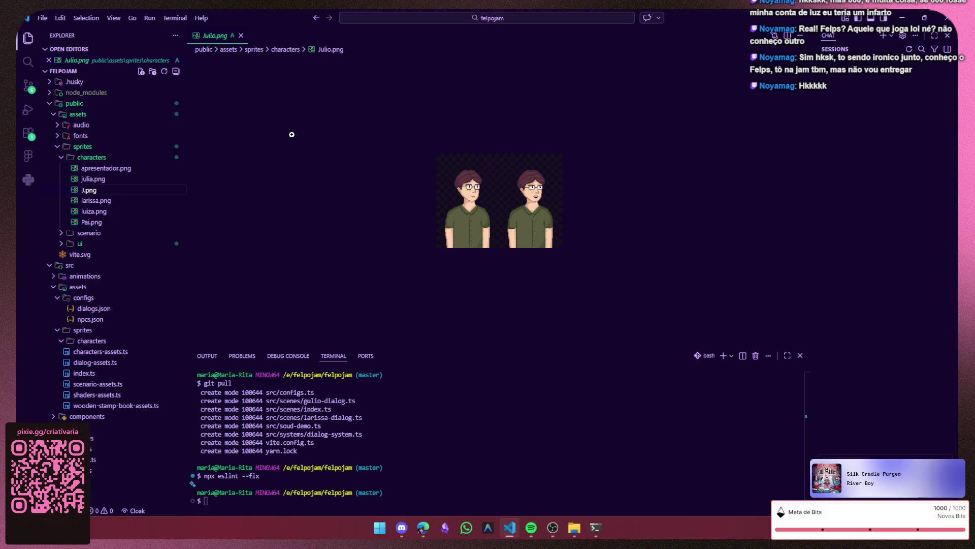
type("ui")
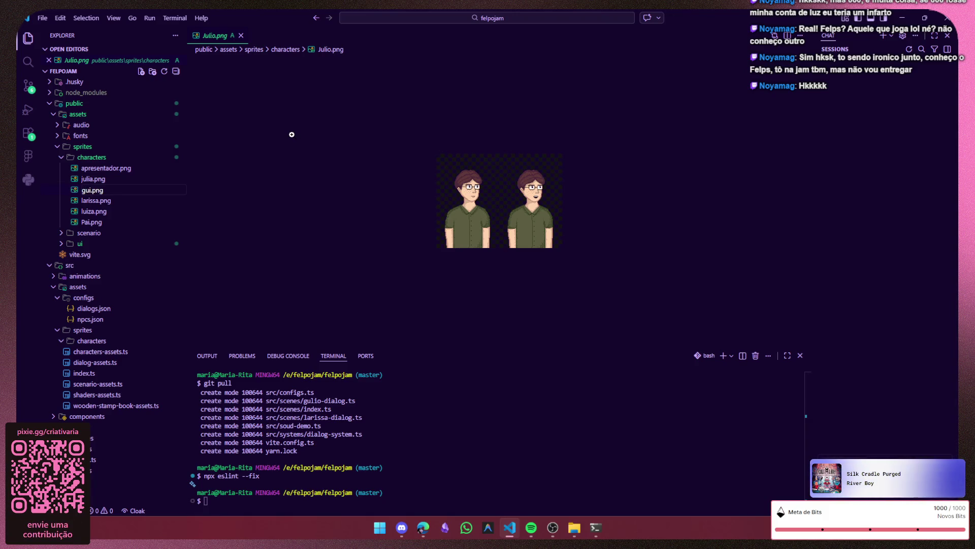
type("ulio")
- Confirm the guiulio.png rename, then rename Pai.png to lowercase pai.png
key("Return")
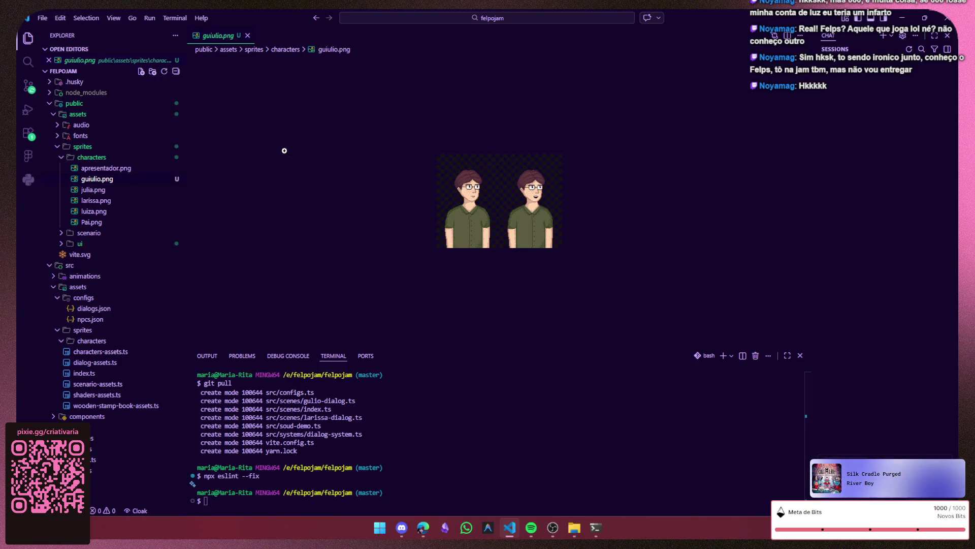
left_click(88, 223)
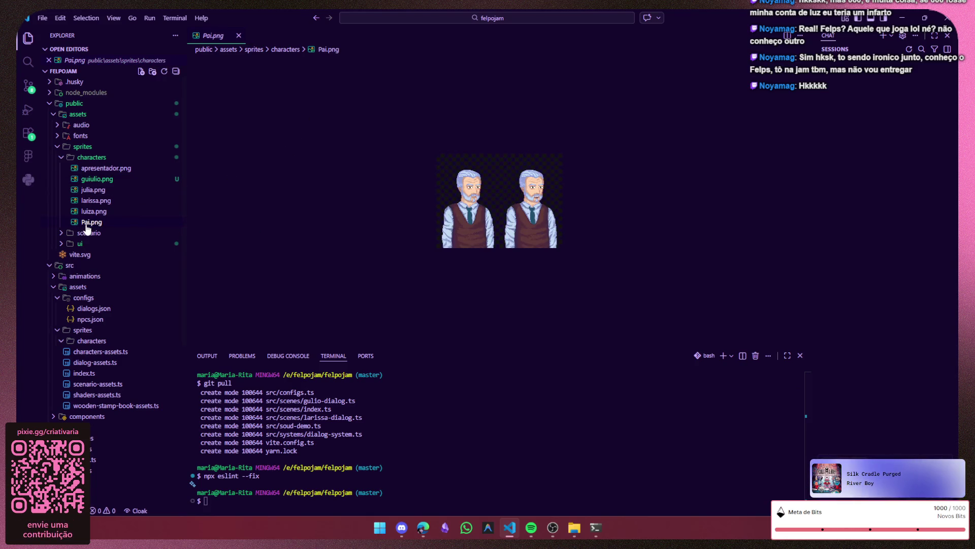
left_click(86, 222)
type("pai")
key("Return")
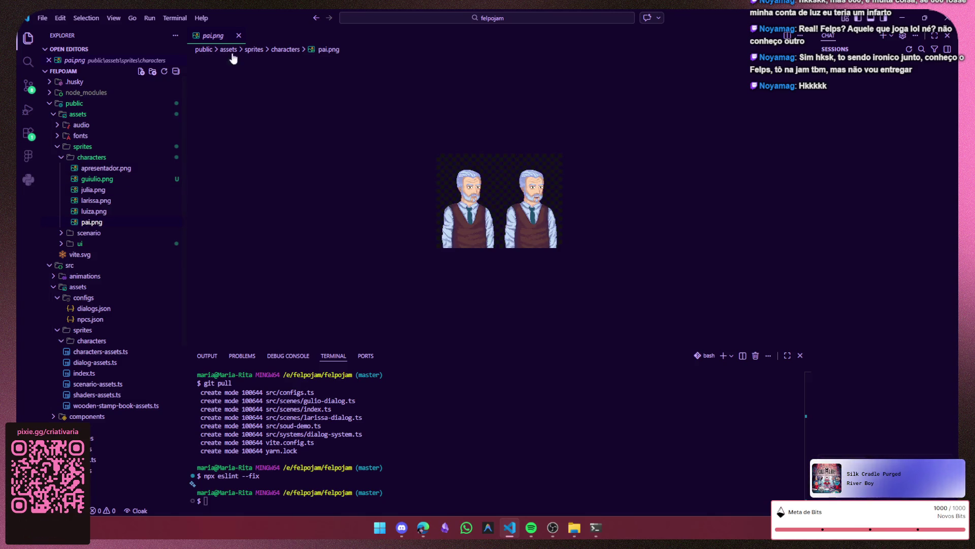
key("ctrl+shift+f")
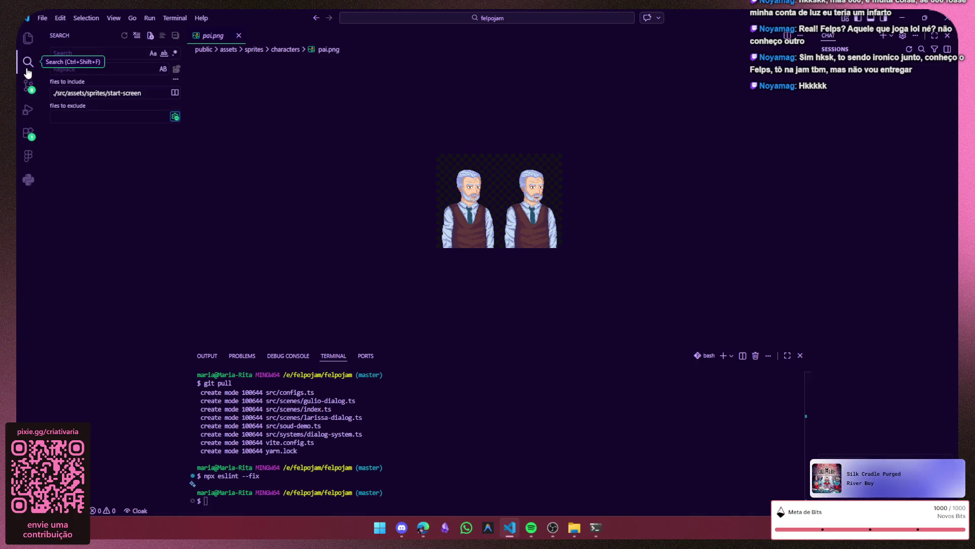
- Stage guiulio.png and the Julio.png removal in Source Control, then minimize VS Code
left_click(26, 90)
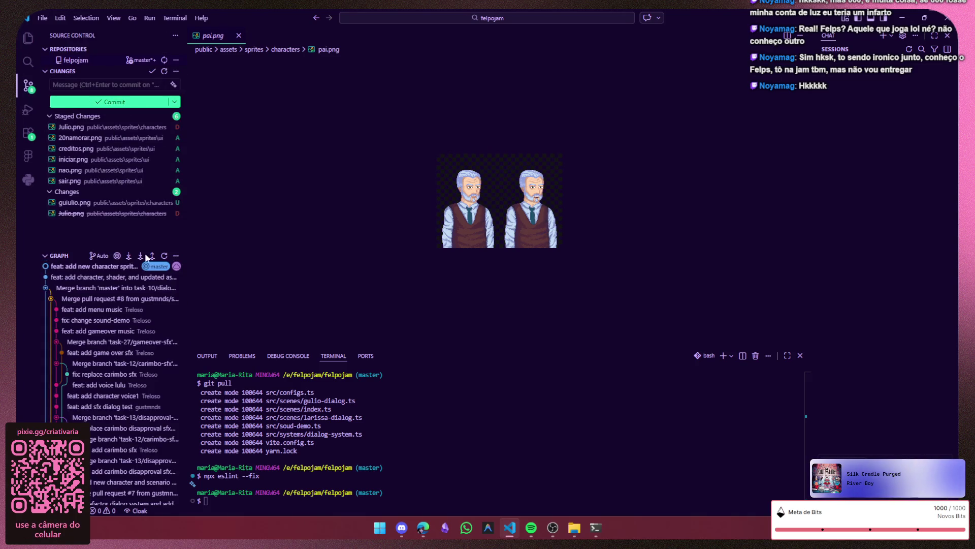
left_click(168, 203)
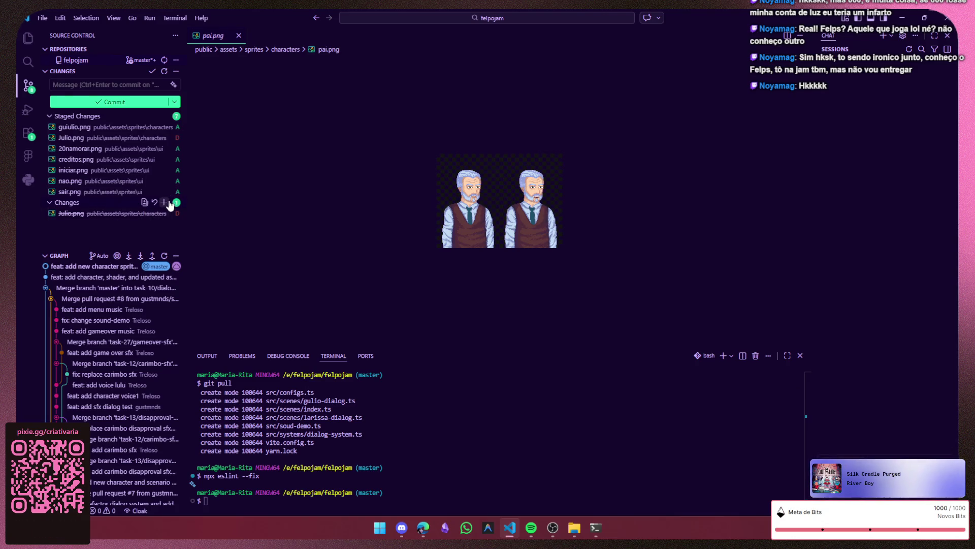
mouse_move(107, 214)
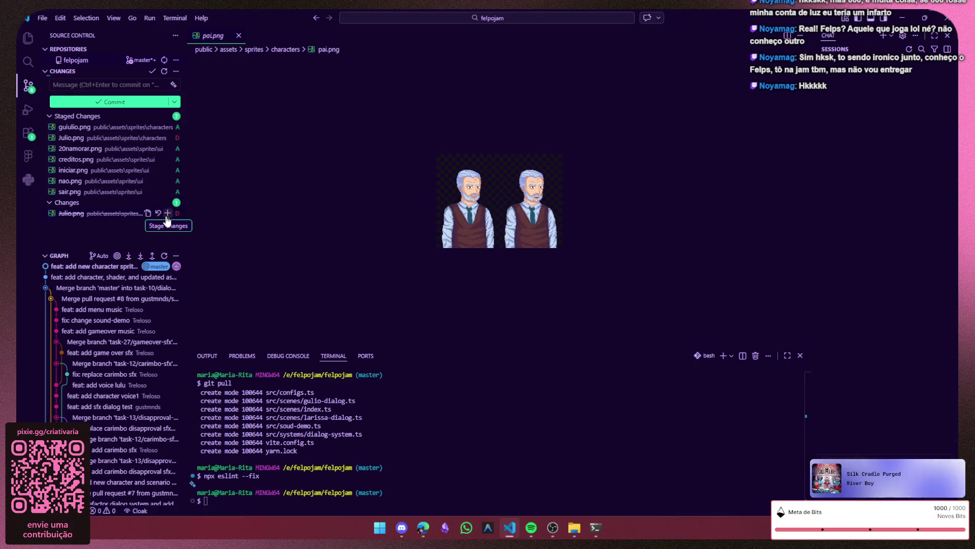
left_click(168, 213)
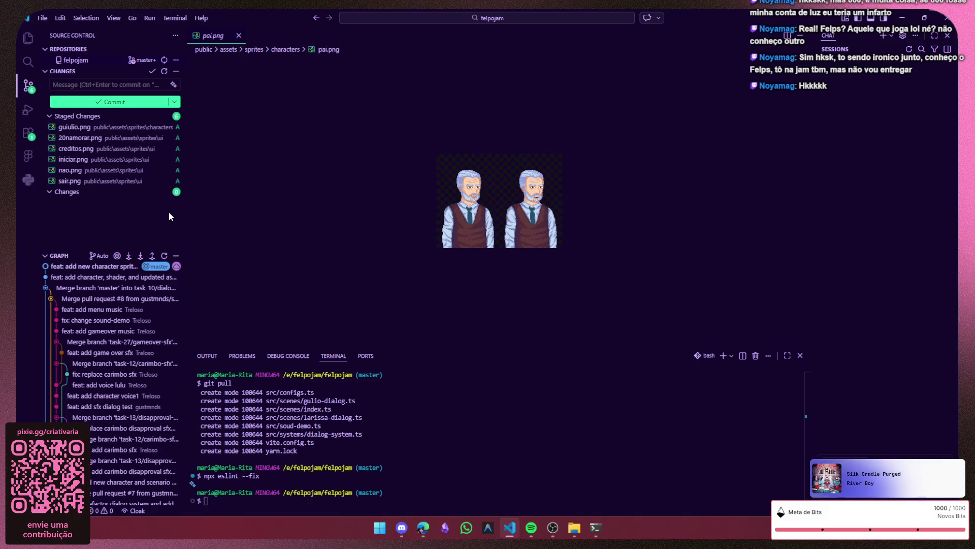
left_click(909, 14)
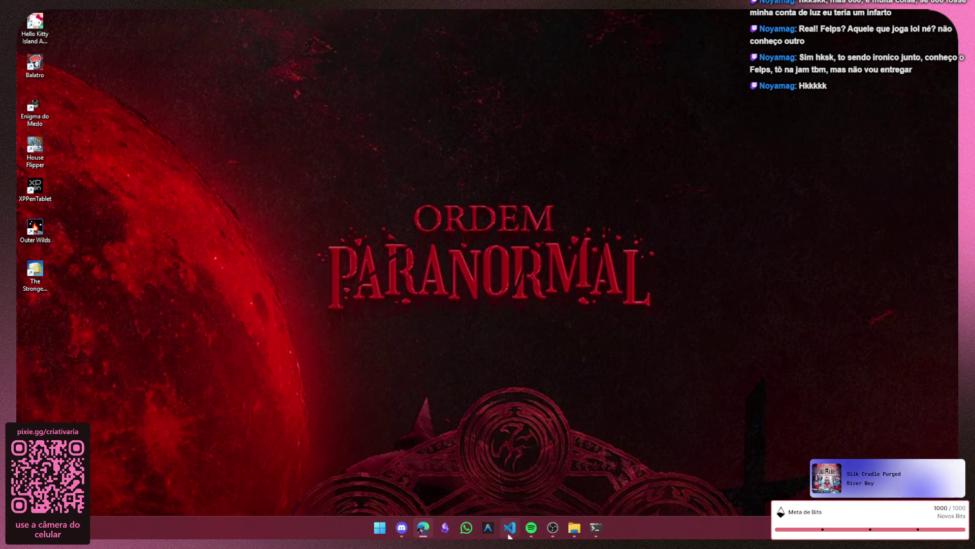
- Launch Notion and browse the FelpoJam page's Pixel Art and Tarefas subpages
key("super")
left_click(406, 227)
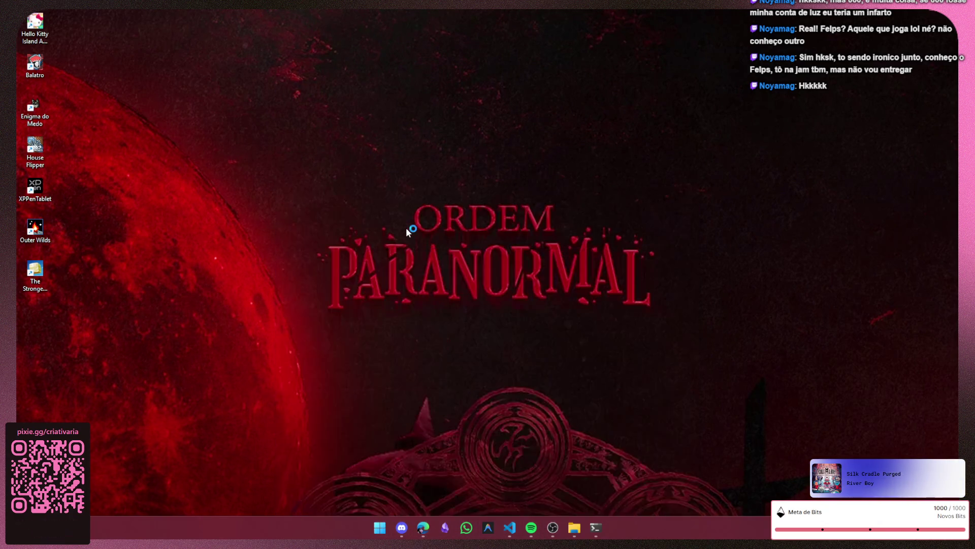
left_click(151, 38)
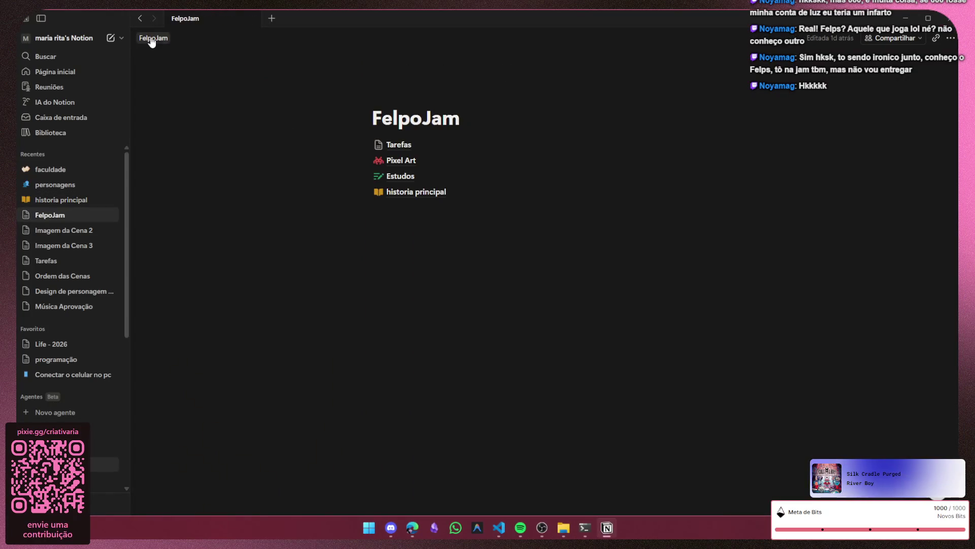
left_click(413, 169)
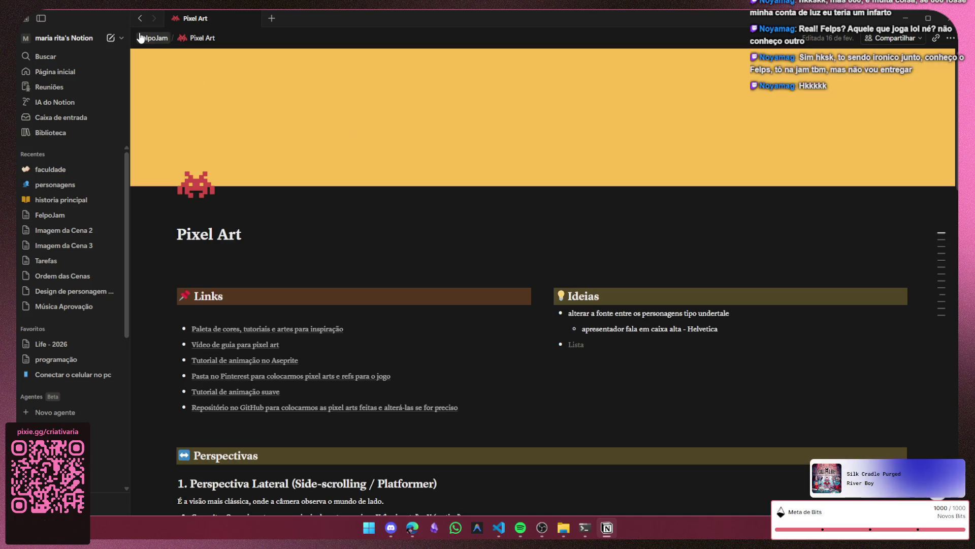
left_click(154, 37)
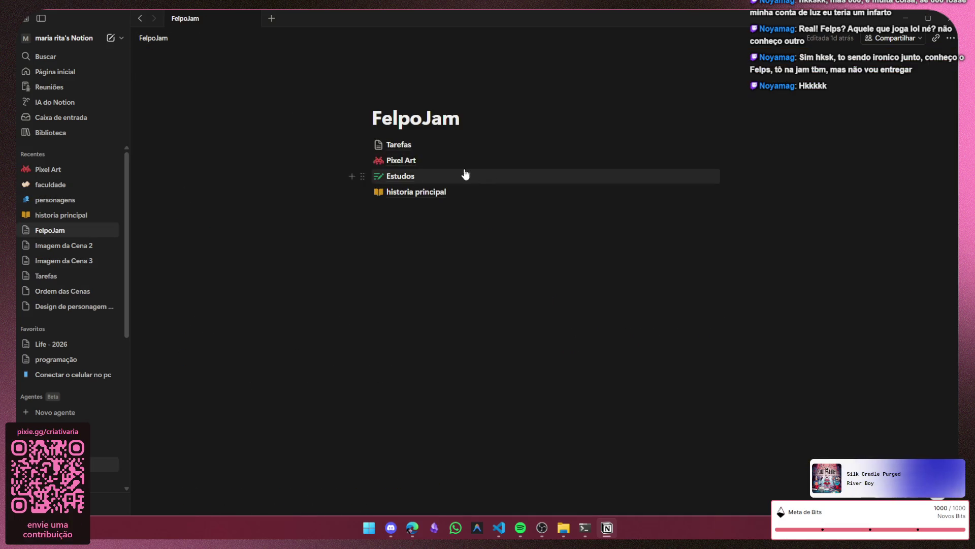
left_click(439, 150)
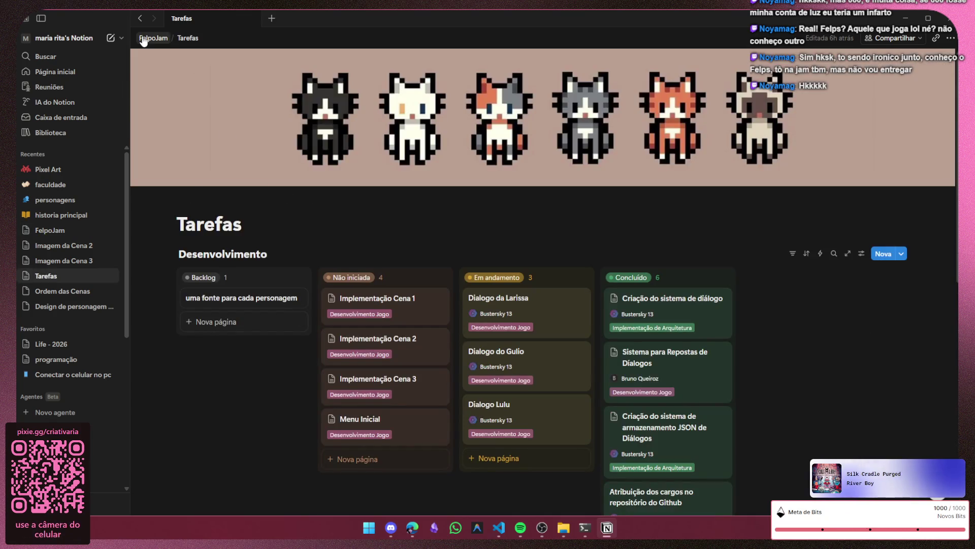
left_click(149, 38)
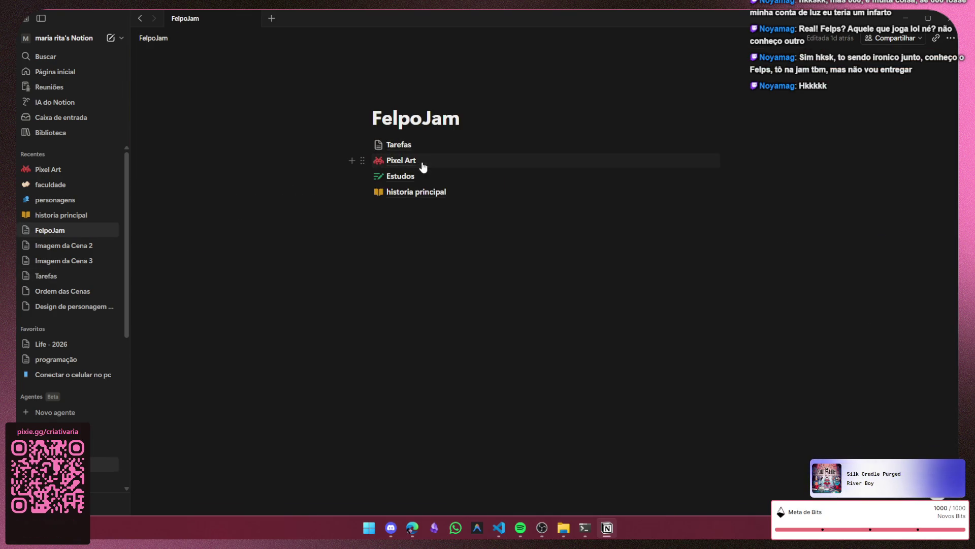
- Navigate from FelpoJam into historia principal and its personagens subpage
left_click(422, 168)
left_click(152, 37)
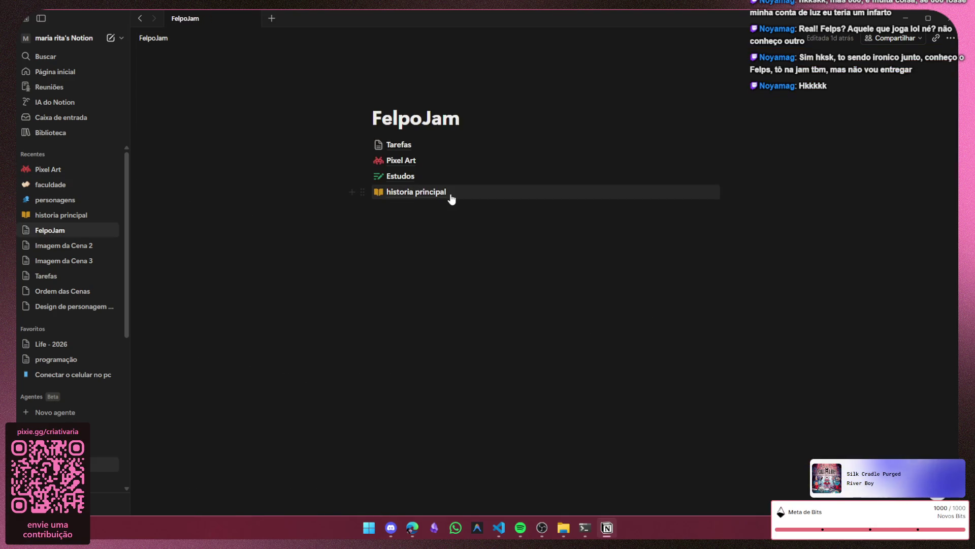
left_click(451, 199)
left_click(458, 192)
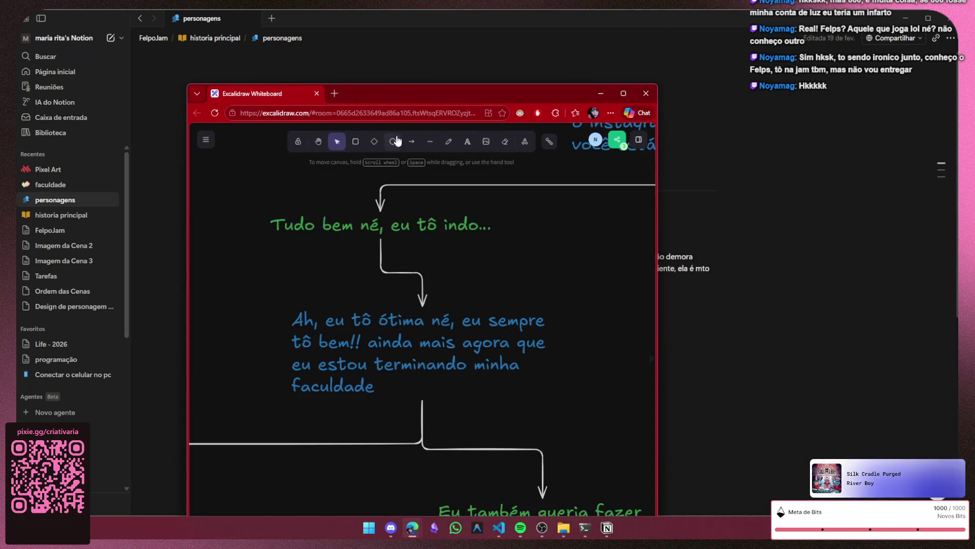
scroll(441, 241, "down", 3)
scroll(443, 239, "down", 5)
scroll(461, 250, "up", 2)
scroll(462, 249, "up", 2)
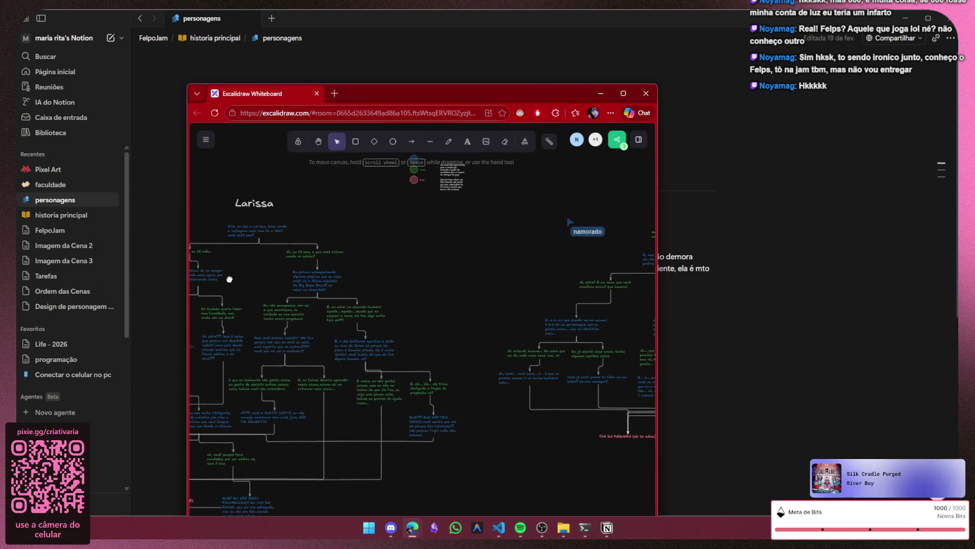
scroll(229, 279, "right", 5)
scroll(431, 271, "up", 2)
scroll(418, 312, "up", 2)
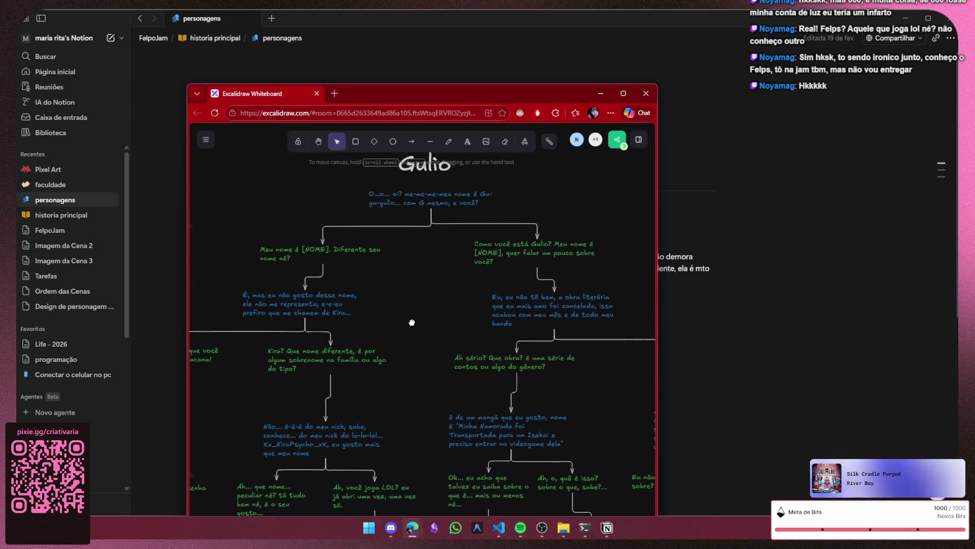
scroll(425, 308, "up", 1)
scroll(442, 351, "right", 3)
scroll(608, 318, "left", 2)
scroll(592, 313, "left", 2)
scroll(609, 315, "left", 1)
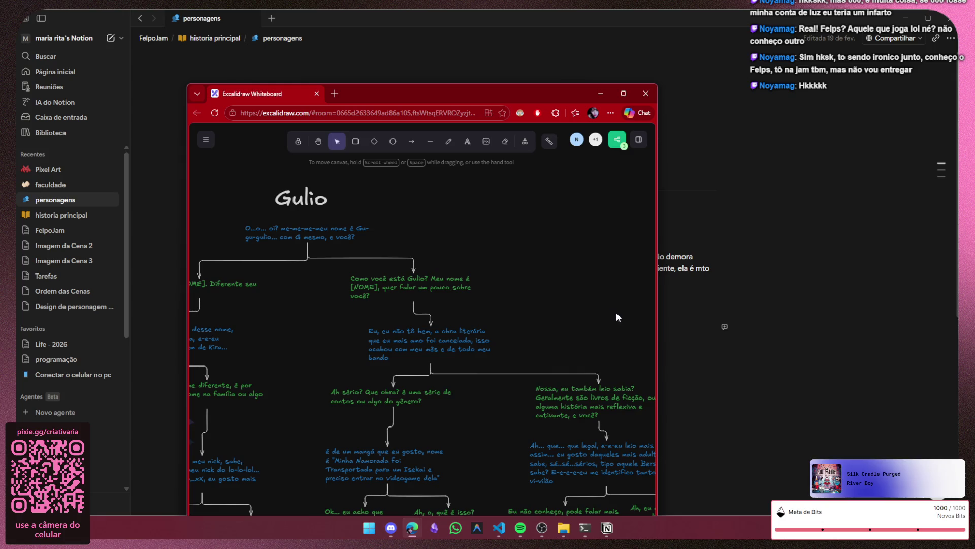
- Edit the whiteboard title to Guiulio, then revert it back to Gulio
left_click(301, 200)
double_click(305, 198)
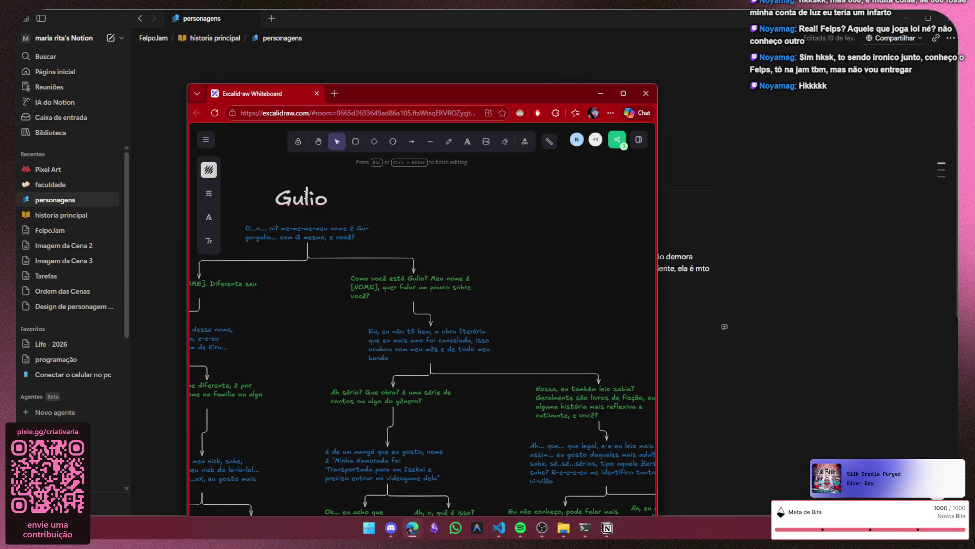
type("i")
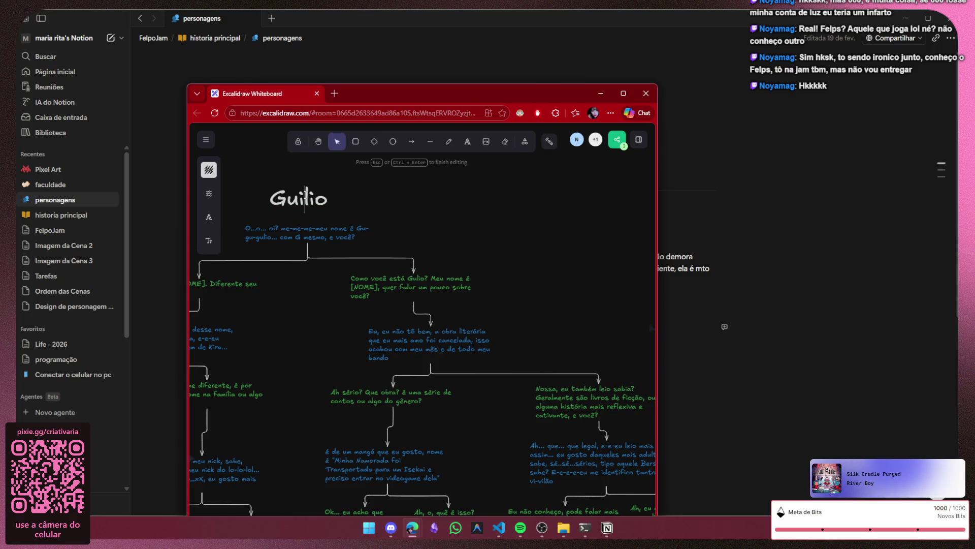
type("u")
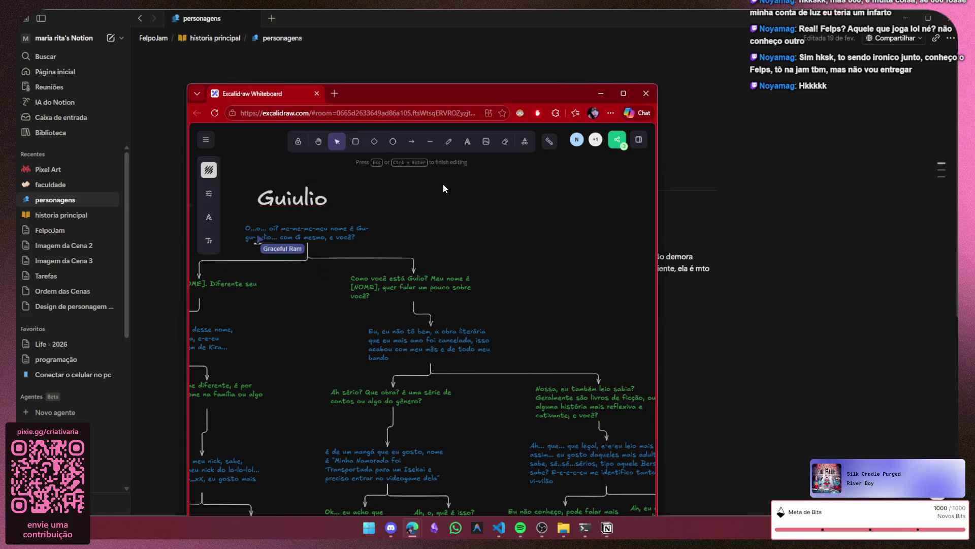
left_click(534, 222)
scroll(458, 220, "up", 3)
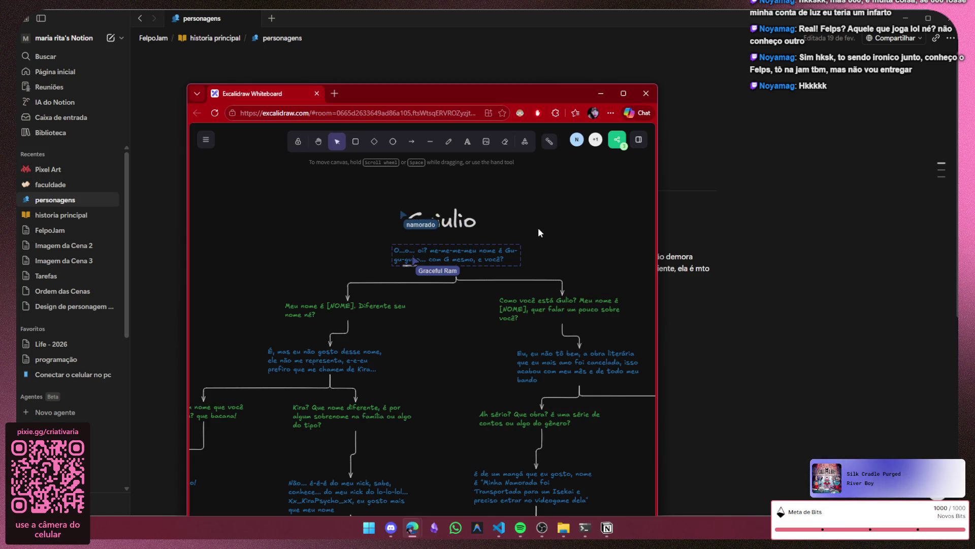
left_click_drag(538, 228, 511, 225)
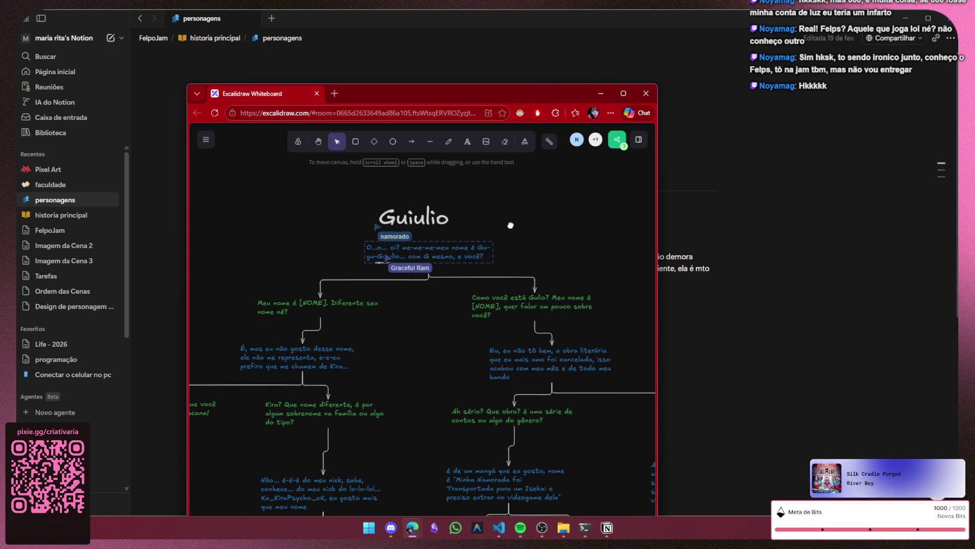
double_click(419, 221)
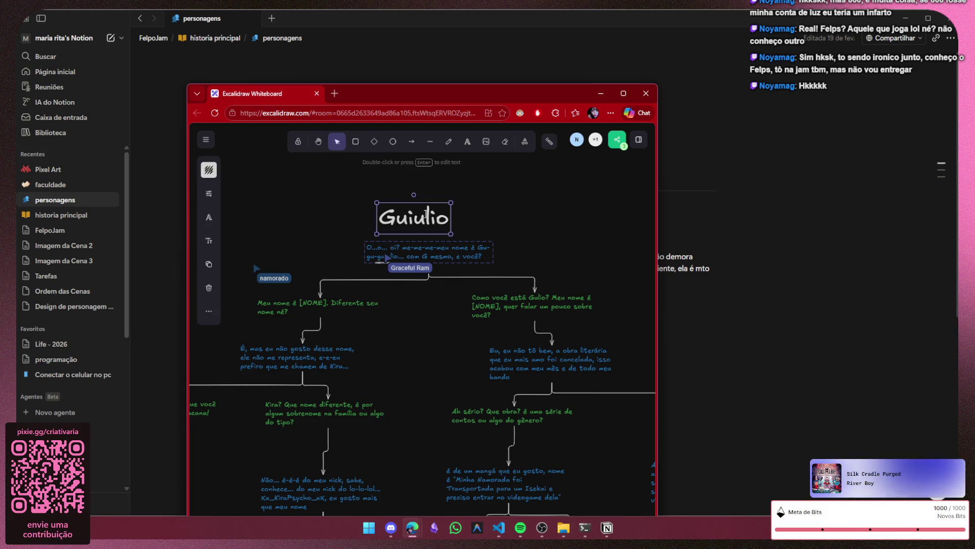
left_click(419, 225)
key("BackSpace")
key("BackSpace")
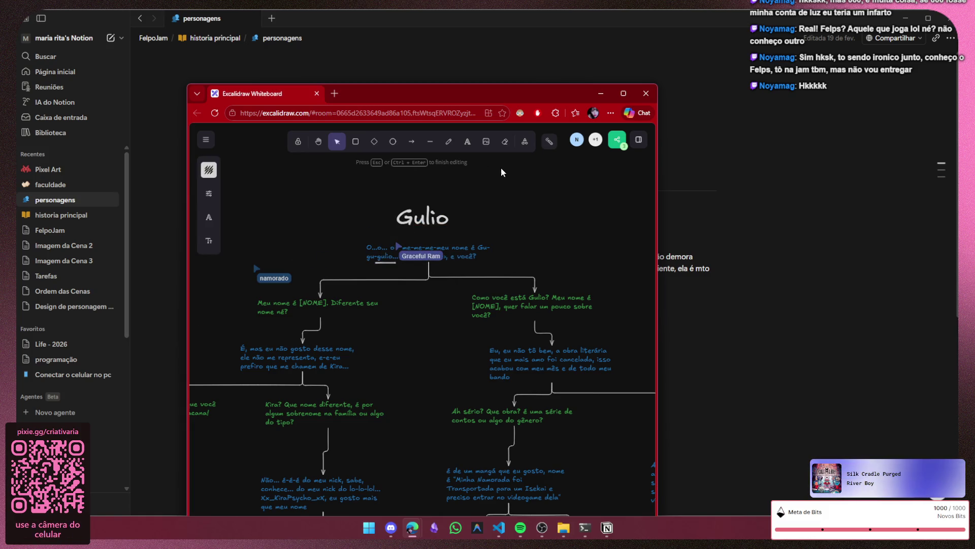
left_click(552, 231)
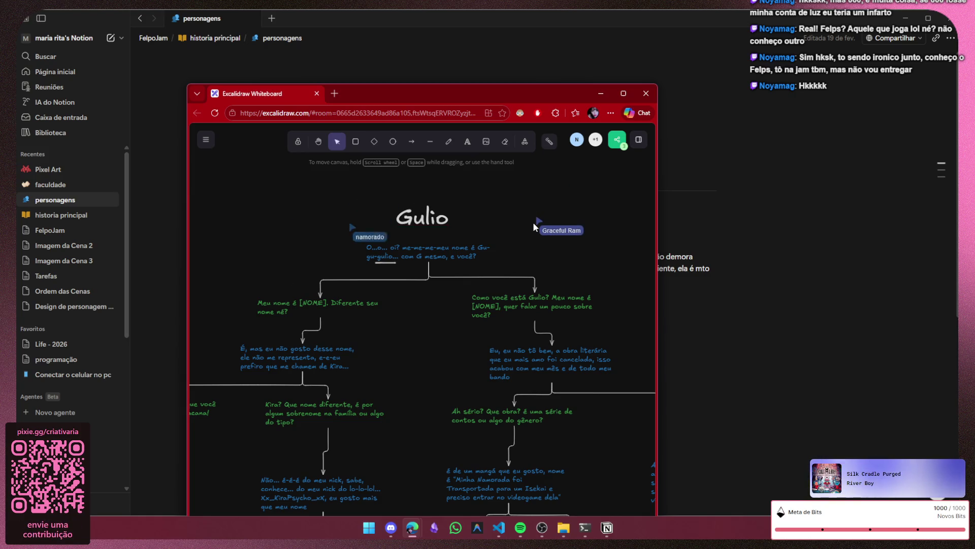
- Hide the whiteboard, collapse the Larissa and Gulio sections, and return to VS Code
left_click(601, 93)
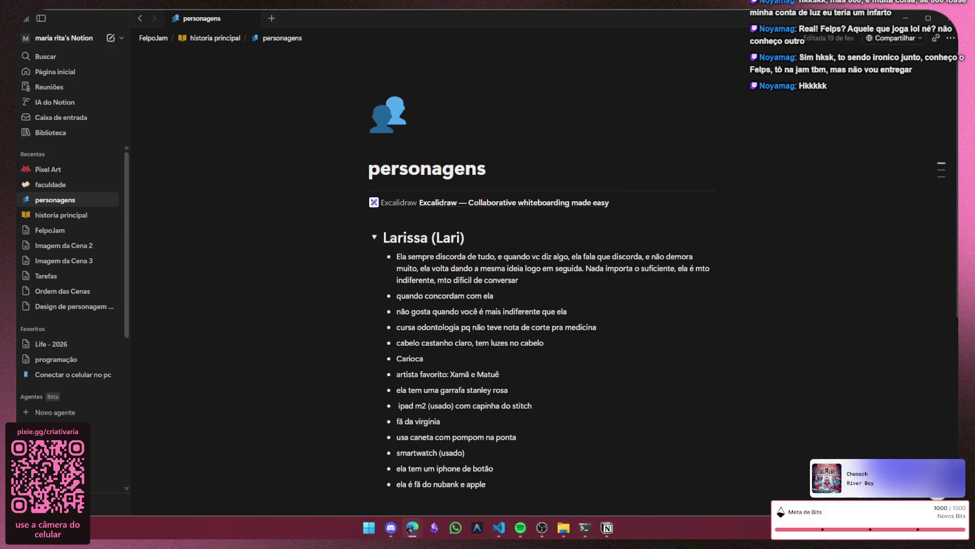
left_click(374, 238)
left_click(373, 277)
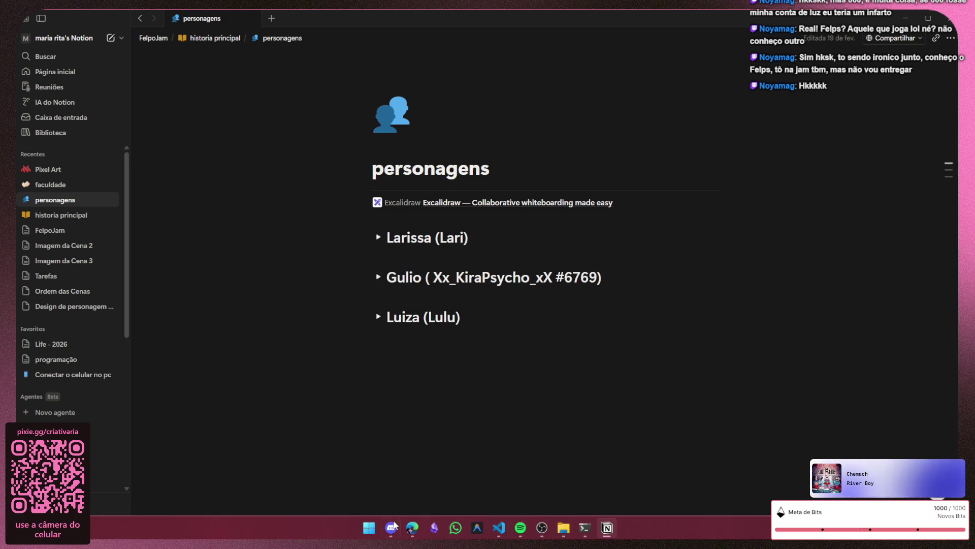
mouse_move(413, 528)
left_click(498, 527)
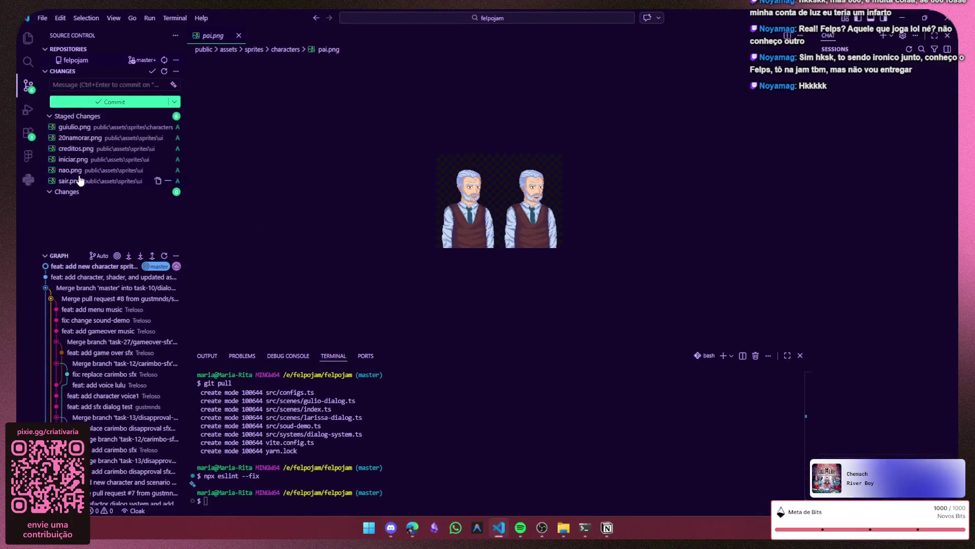
- Rename the guiulio.png sprite to gulio.png in the Explorer
left_click(76, 130)
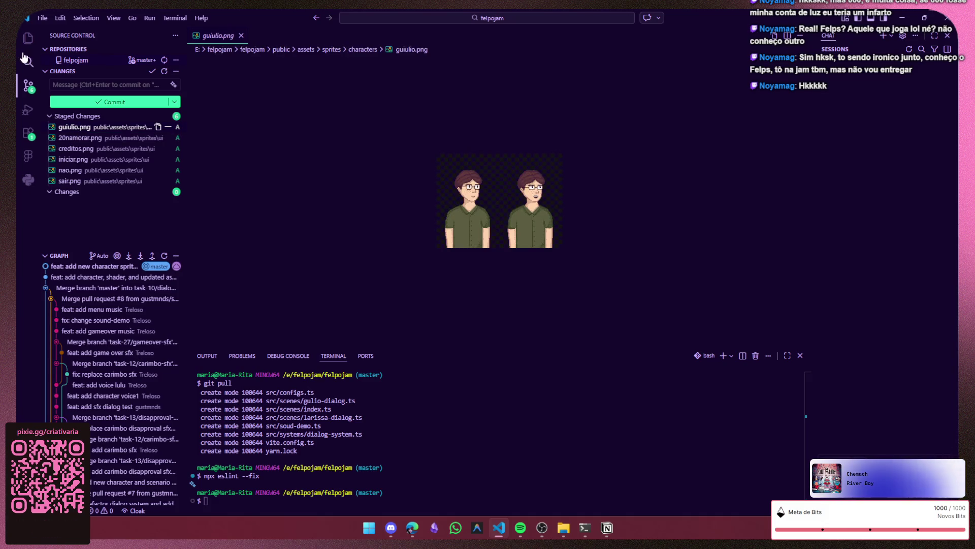
key("ctrl+shift+e")
left_click(100, 181)
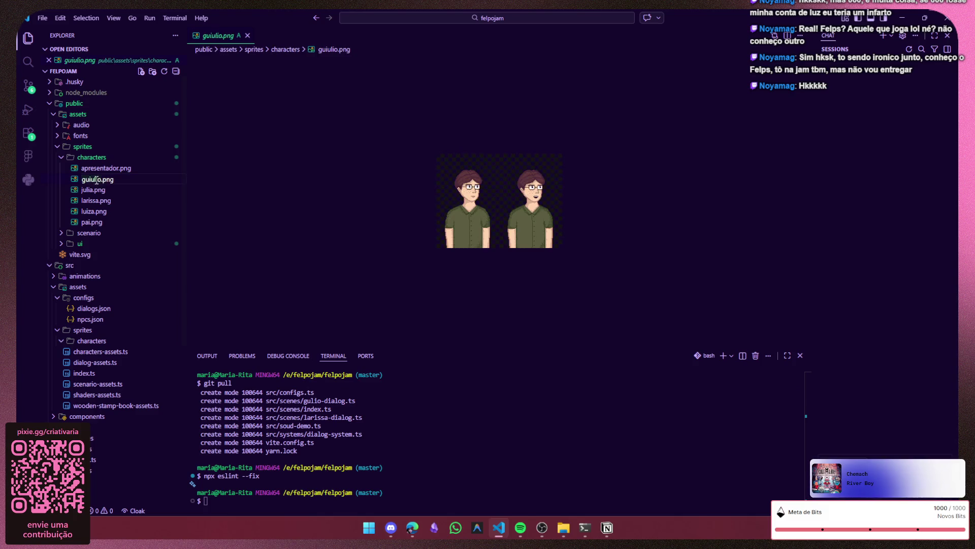
left_click(89, 178)
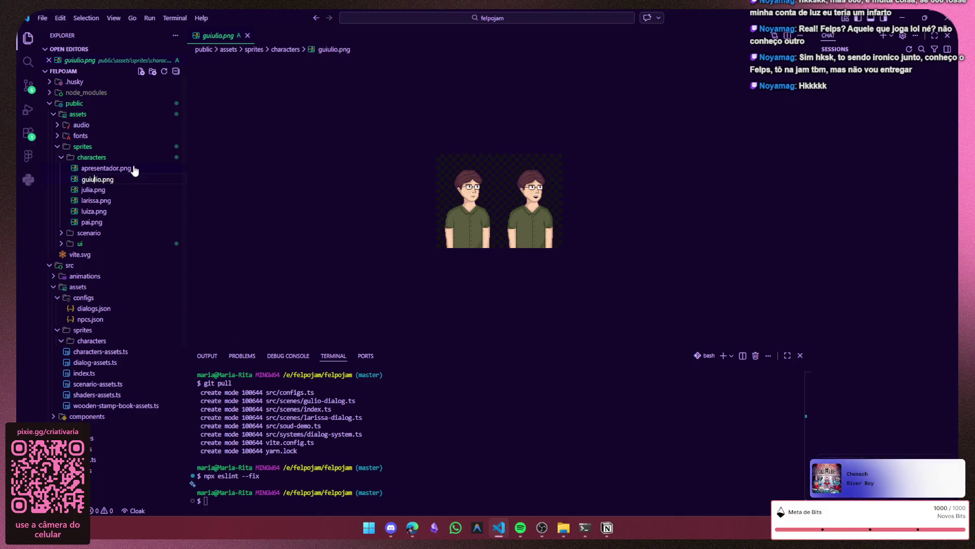
key("Delete")
key("Delete")
key("Return")
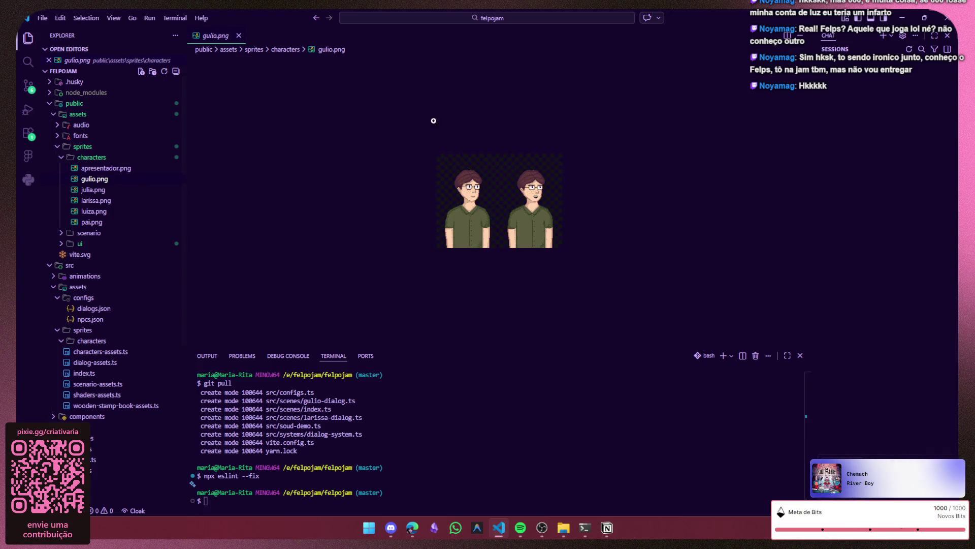
- Stage the renamed gulio.png in Source Control
left_click(28, 85)
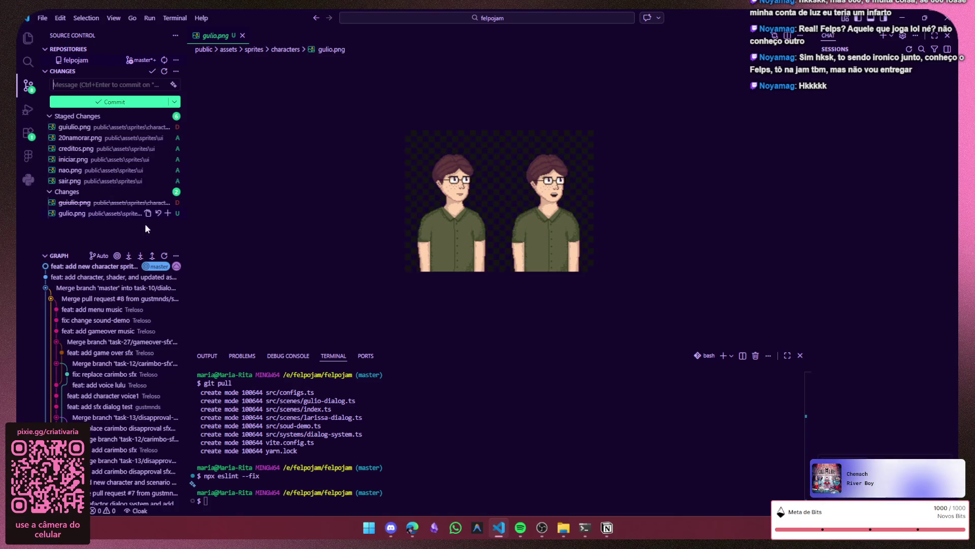
left_click(167, 213)
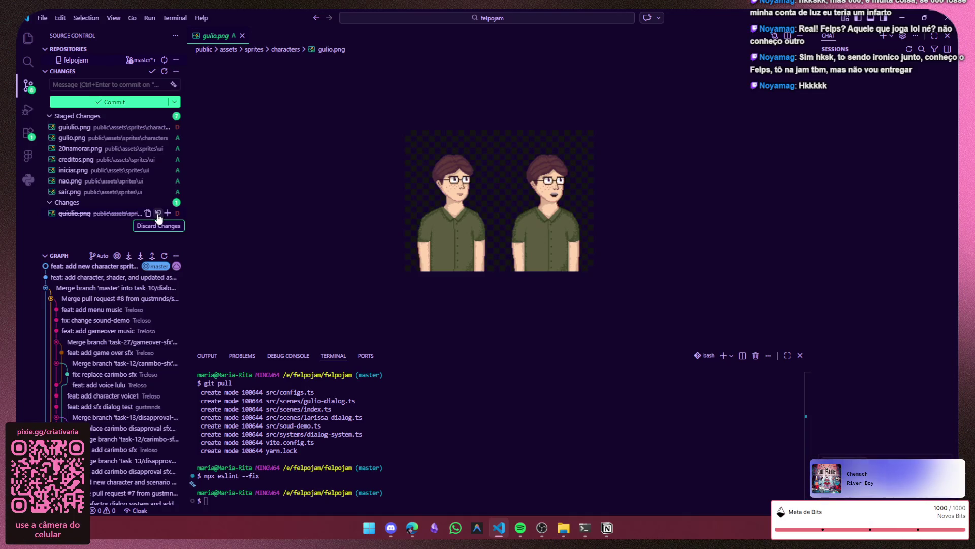
- Discard the leftover guiulio.png change, auto-generate a commit message and review the staged sprites
left_click(166, 213)
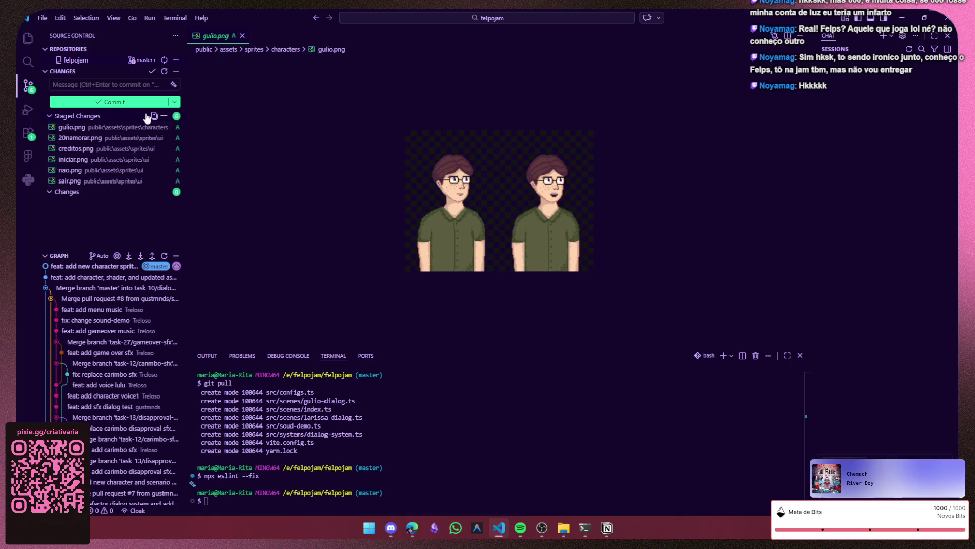
left_click(150, 86)
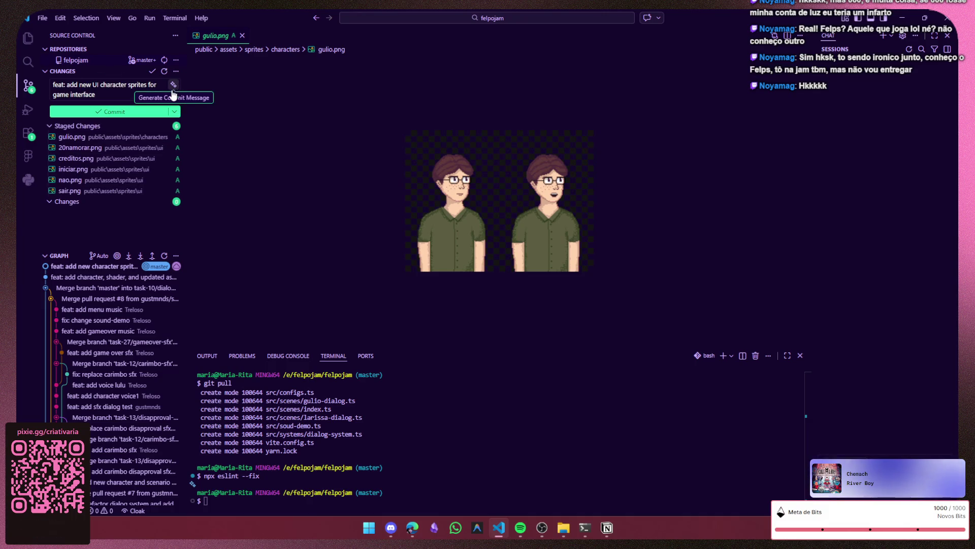
left_click(118, 149)
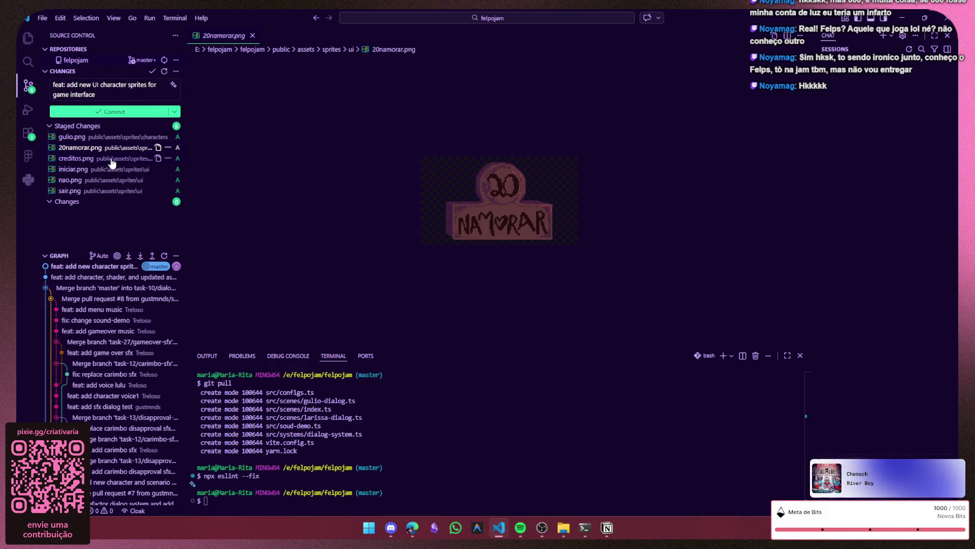
left_click(113, 159)
left_click(107, 169)
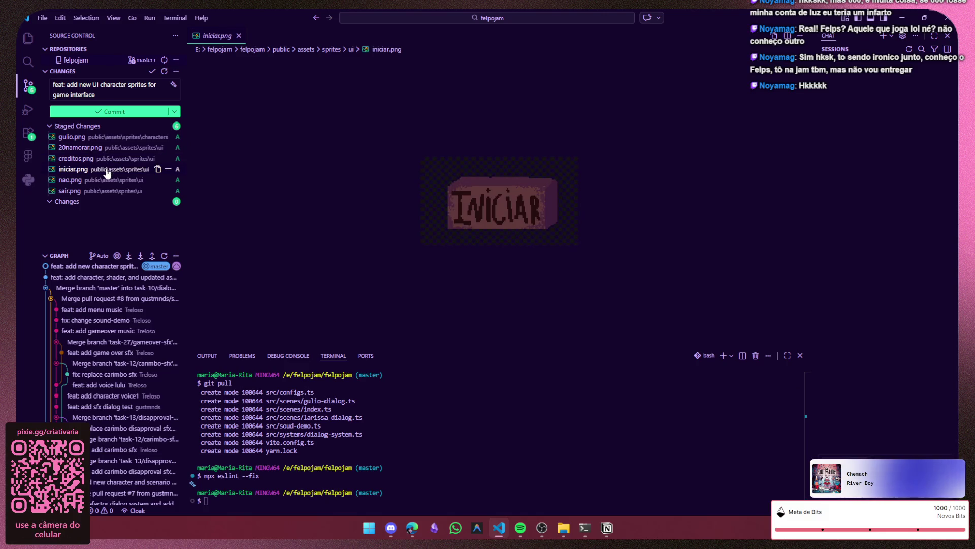
left_click(102, 181)
left_click(111, 180)
left_click(118, 158)
left_click(122, 147)
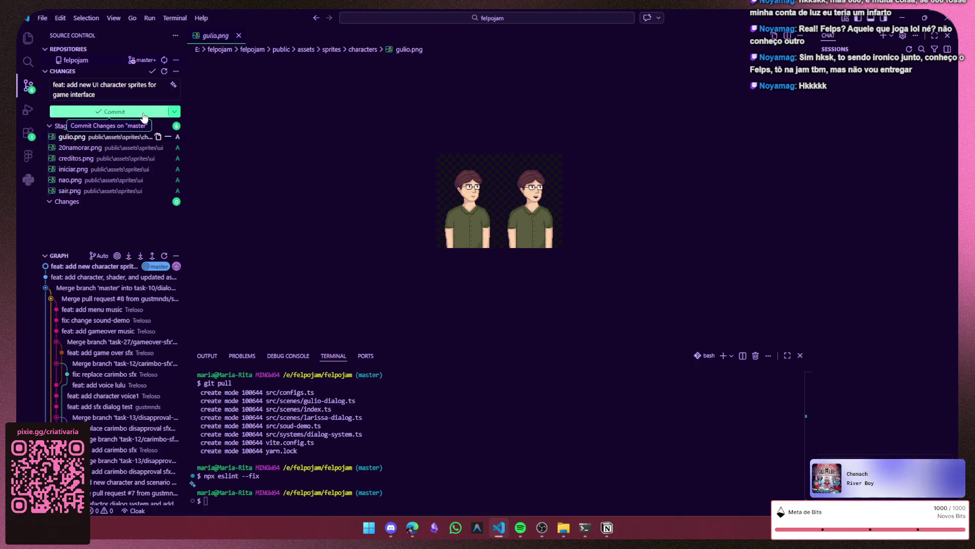
- Commit & Push the sprites as 'feat: add new UI character sprites for game interface'
left_click(174, 111)
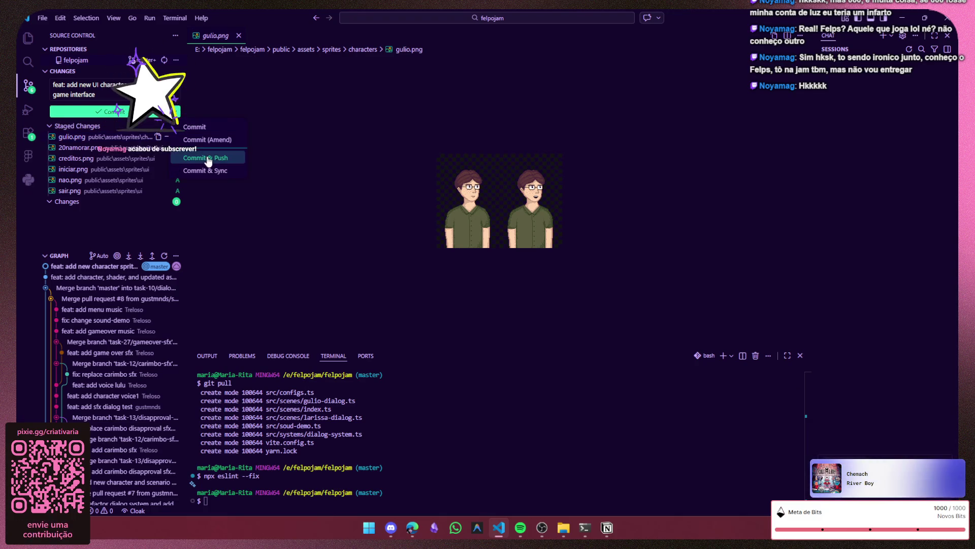
left_click(208, 158)
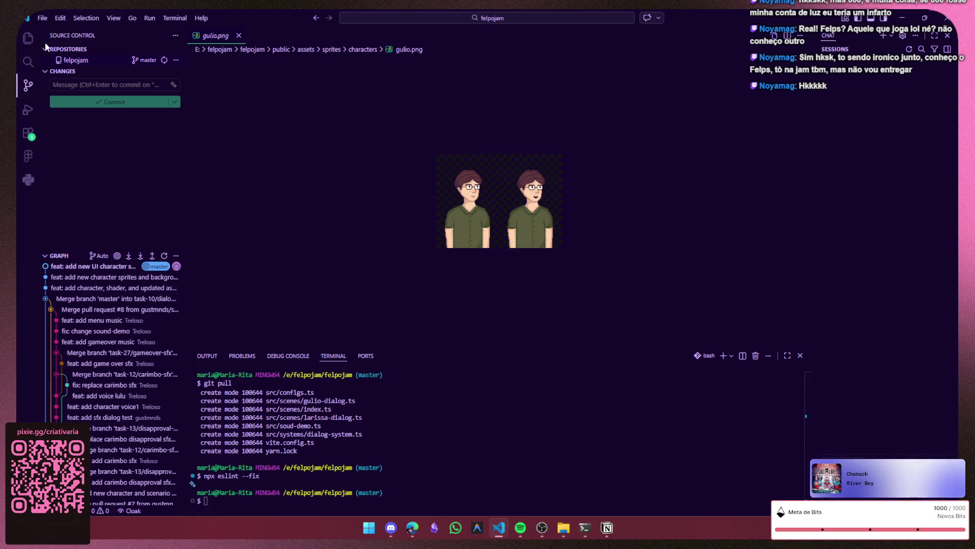
key("ctrl+shift+e")
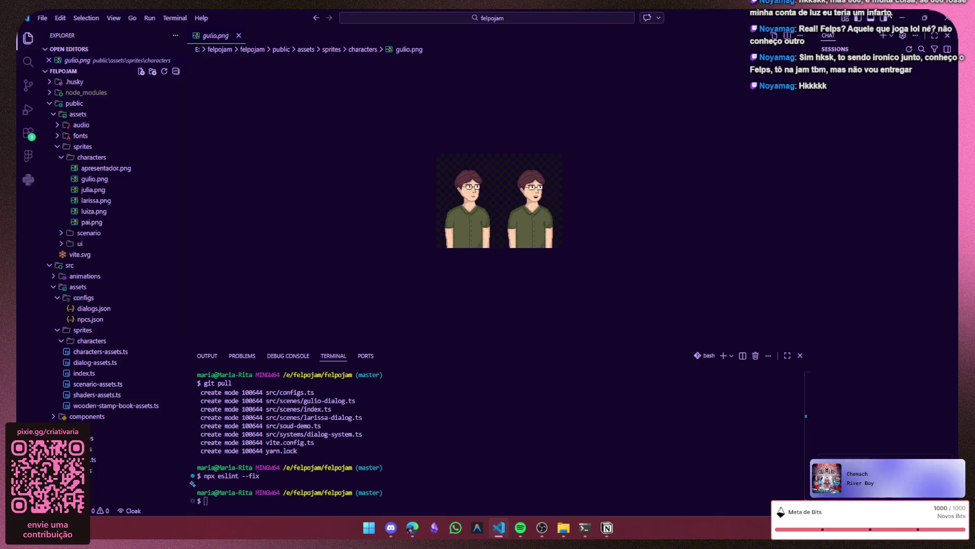
- Close the gulio.png preview, collapse the sprites folders, quit Notion and launch Edge
left_click(901, 18)
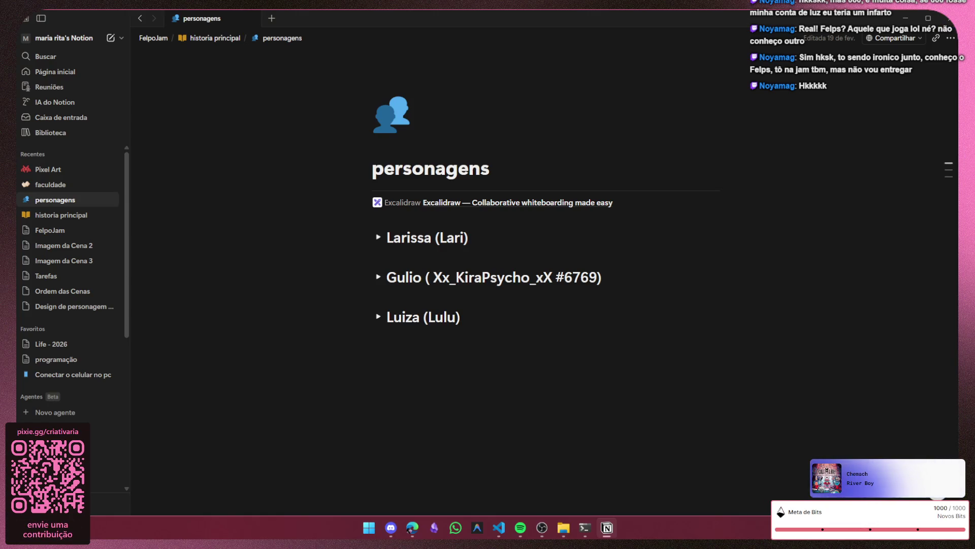
key("alt+Tab")
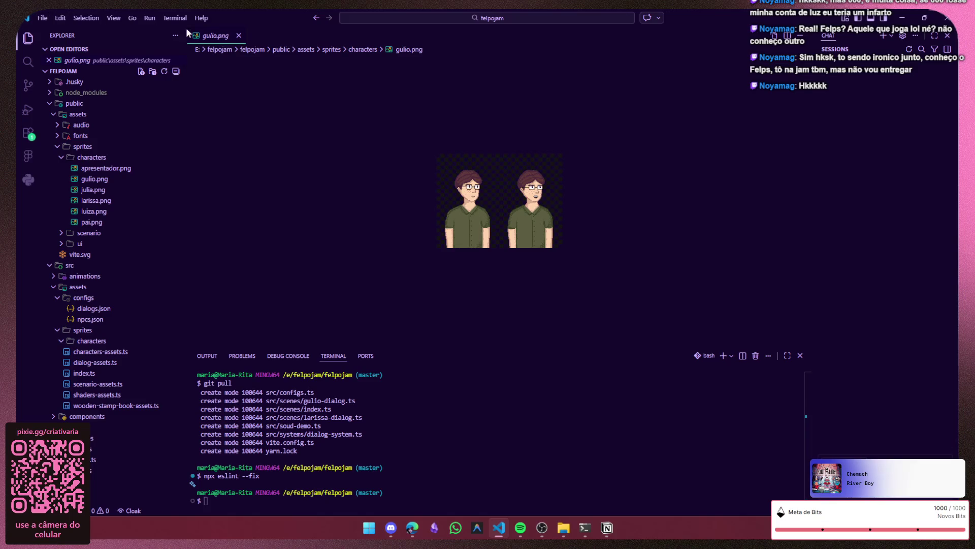
left_click(238, 36)
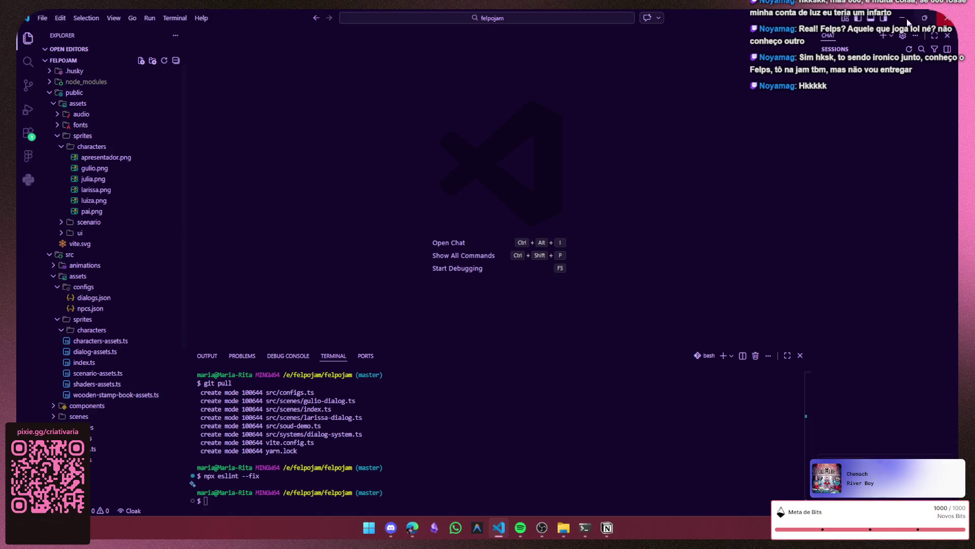
left_click(61, 146)
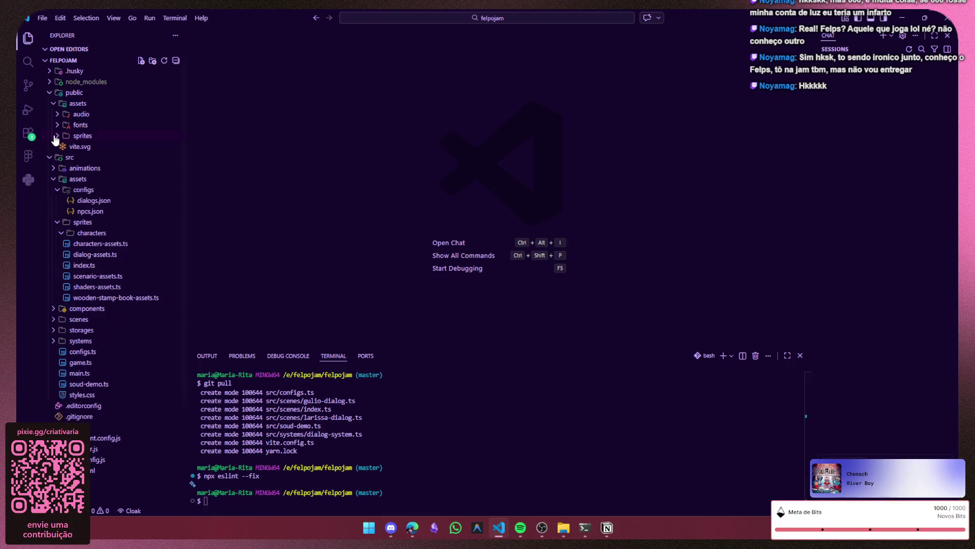
left_click(903, 17)
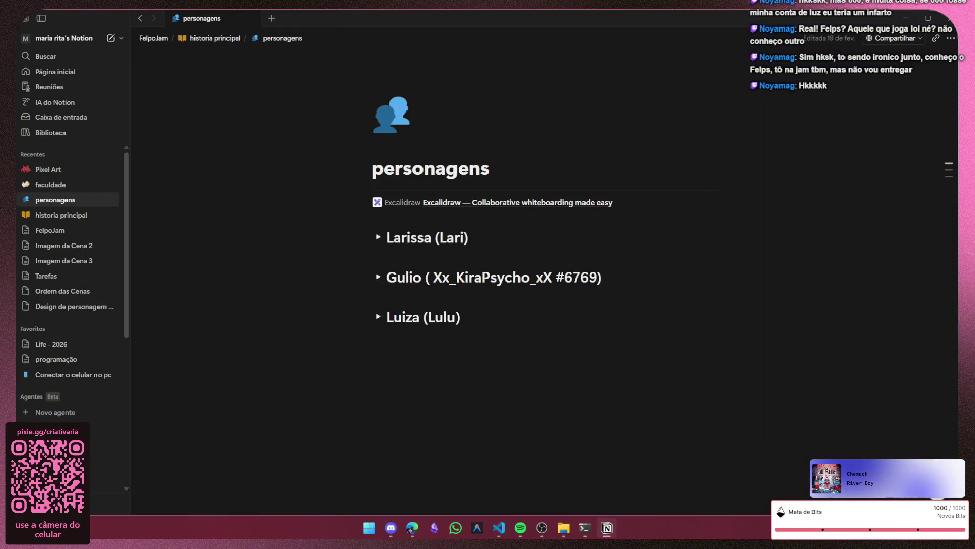
left_click(945, 19)
mouse_move(521, 527)
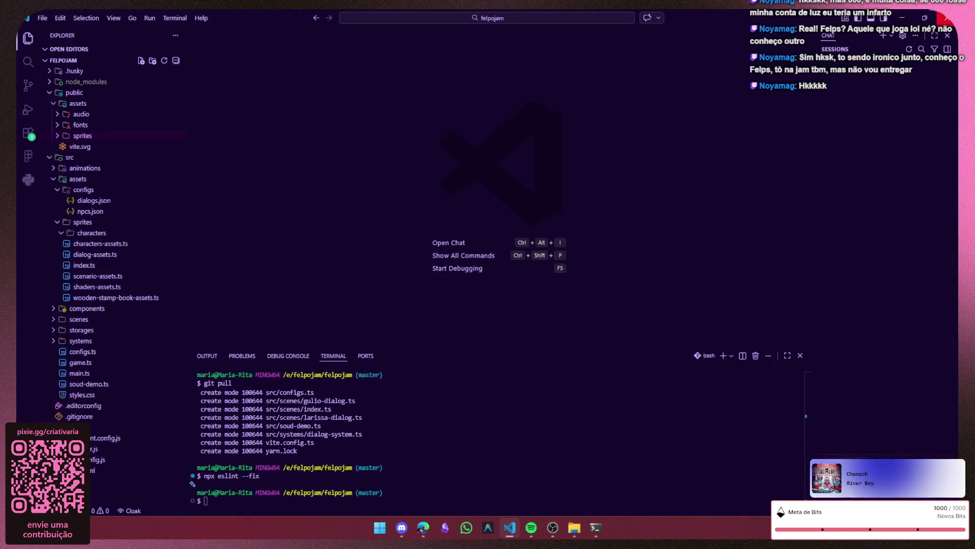
left_click(424, 528)
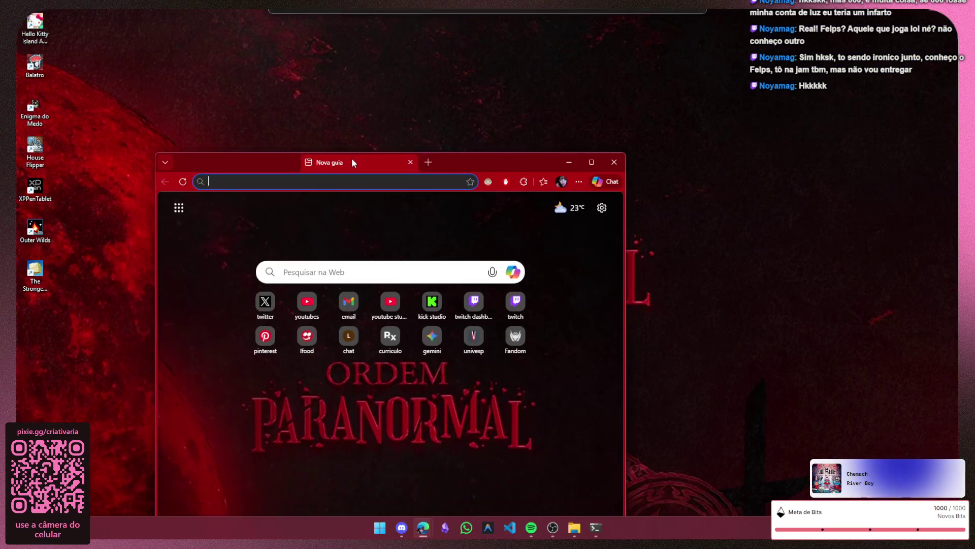
- Maximize the Edge window and switch back to VS Code's welcome page
left_click(592, 162)
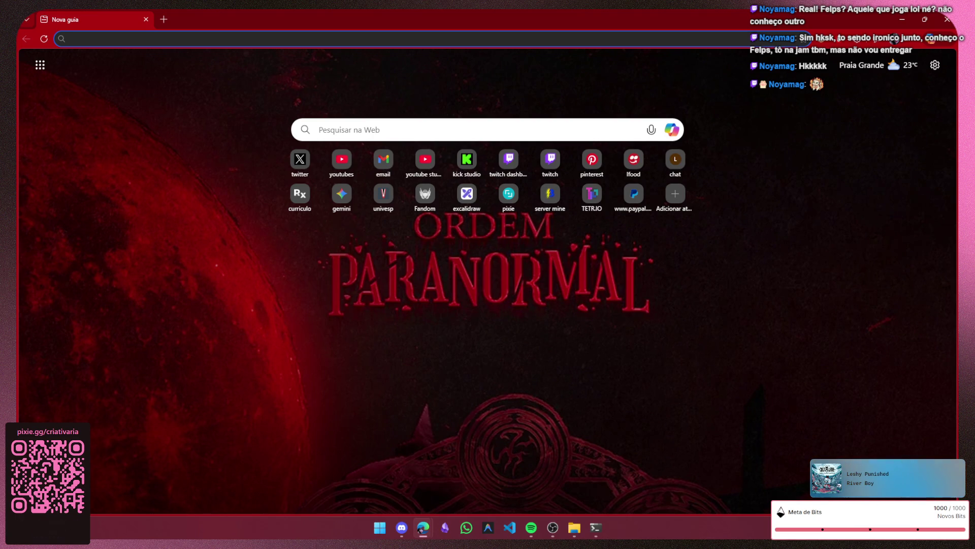
key("alt+Tab")
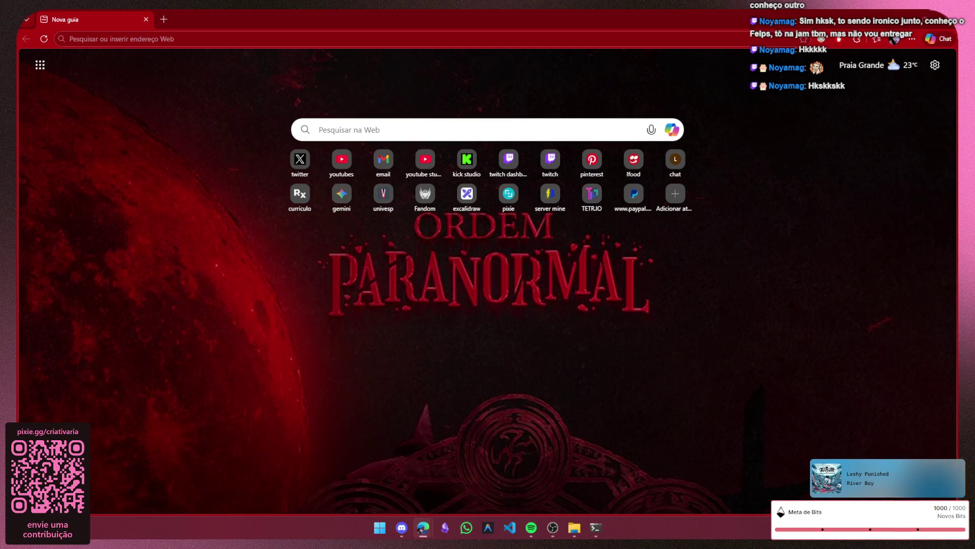
left_click(512, 531)
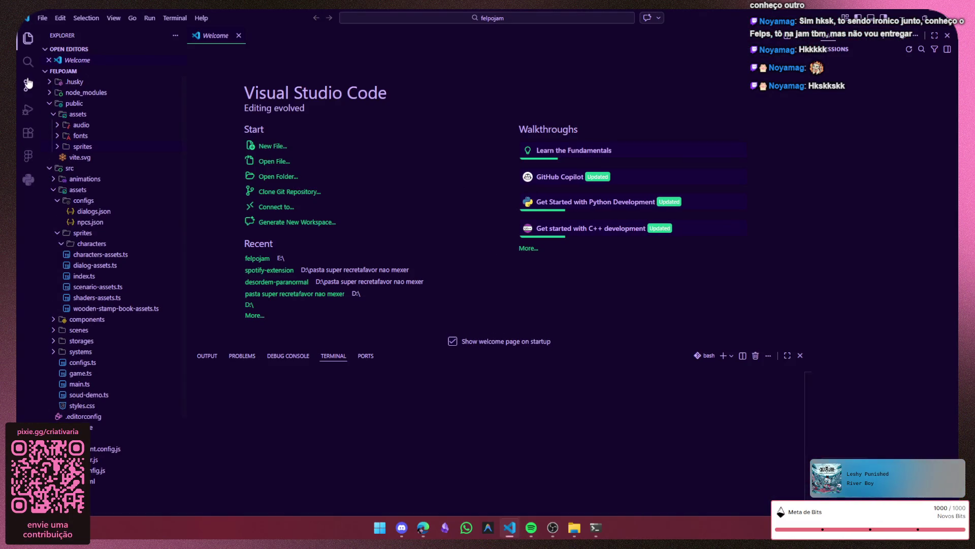
- Hide VS Code and bring the Excalidraw Guiulio dialogue whiteboard to the front
left_click(30, 92)
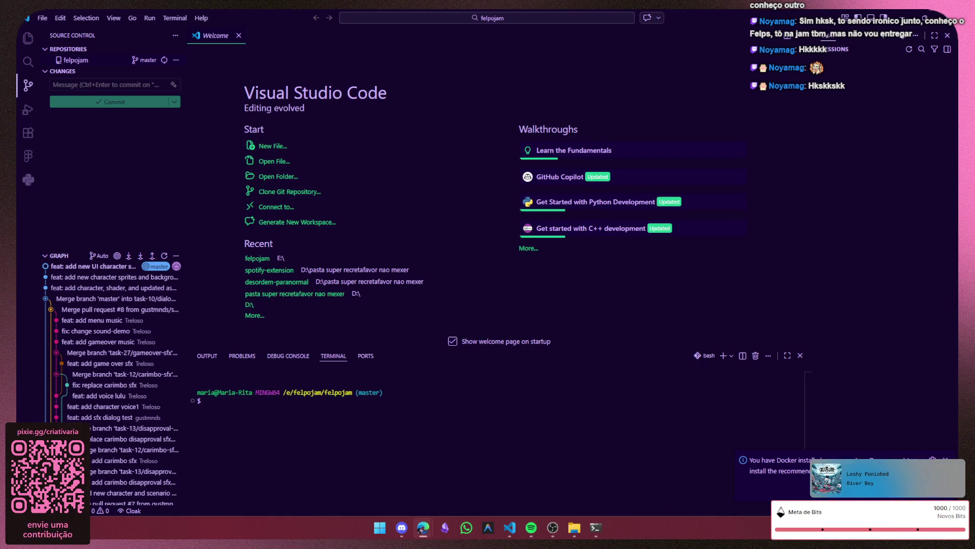
left_click(944, 15)
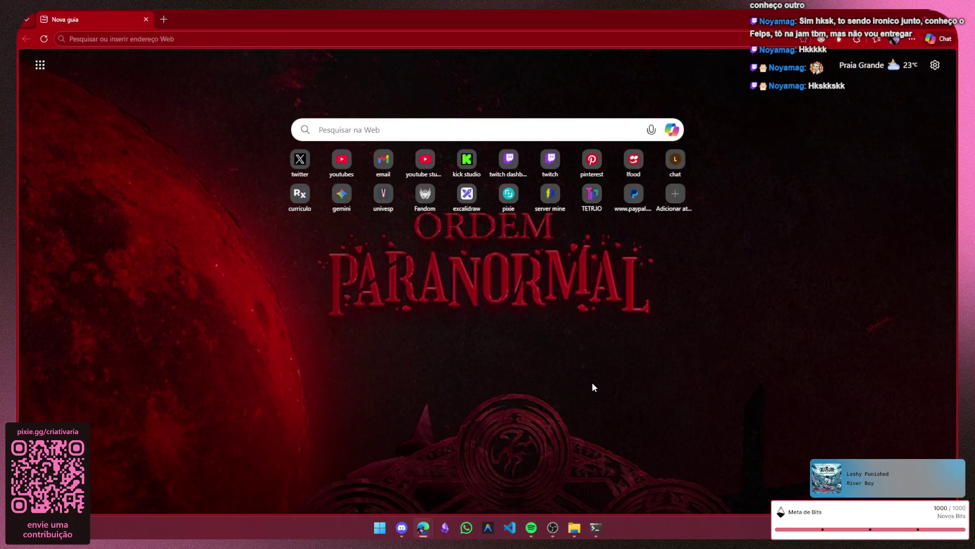
left_click(576, 532)
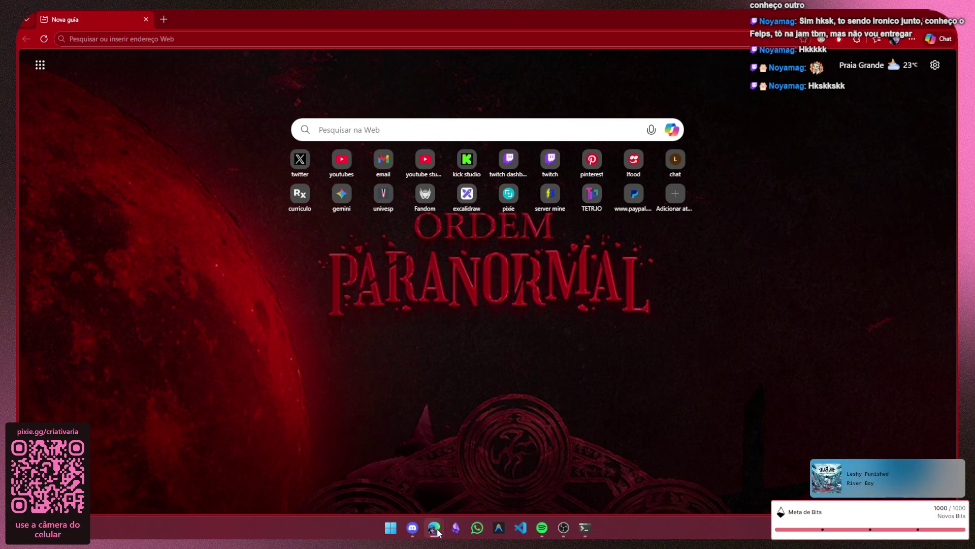
mouse_move(434, 528)
left_click(457, 466)
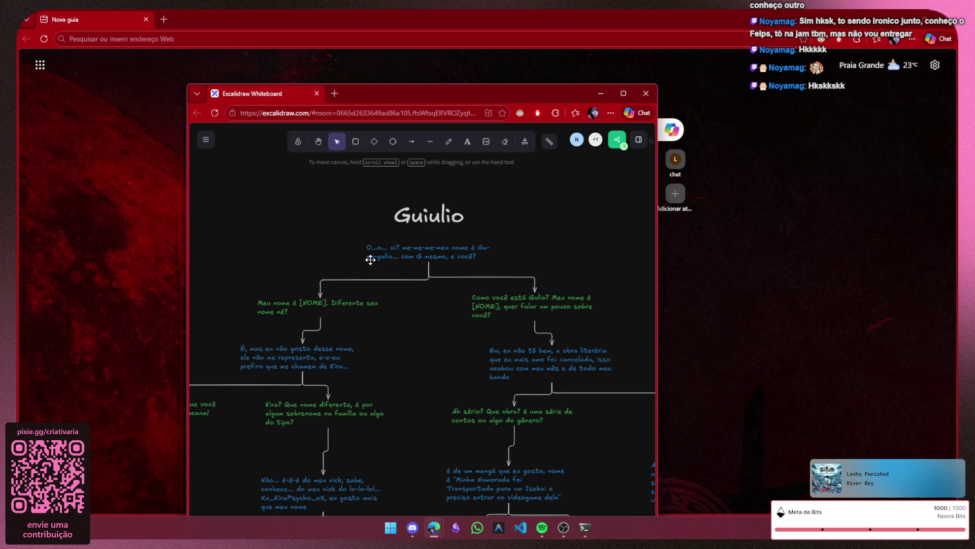
scroll(226, 234, "down", 5)
scroll(411, 254, "down", 5)
- Close the Excalidraw whiteboard and check the FELPOJAM_2 voice call in a maximized Discord
left_click(645, 93)
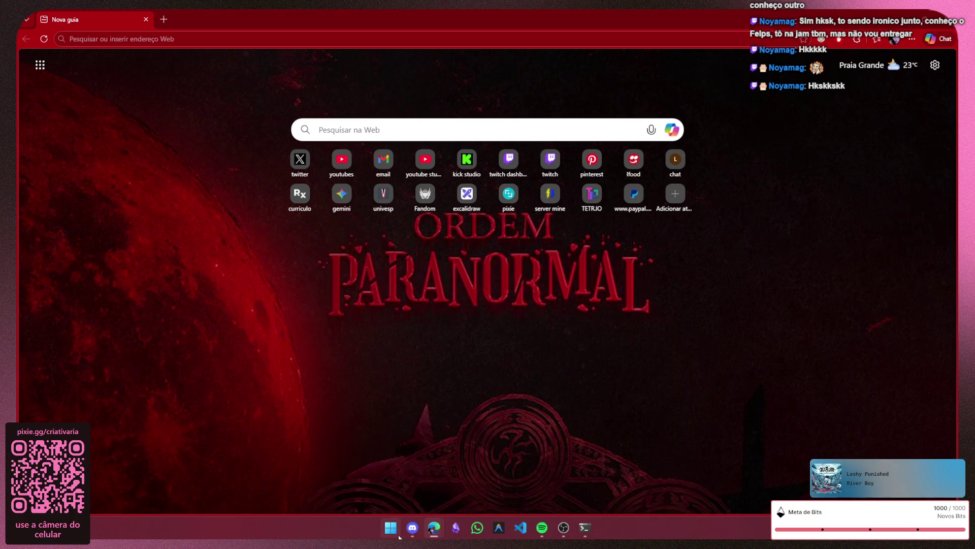
left_click(391, 528)
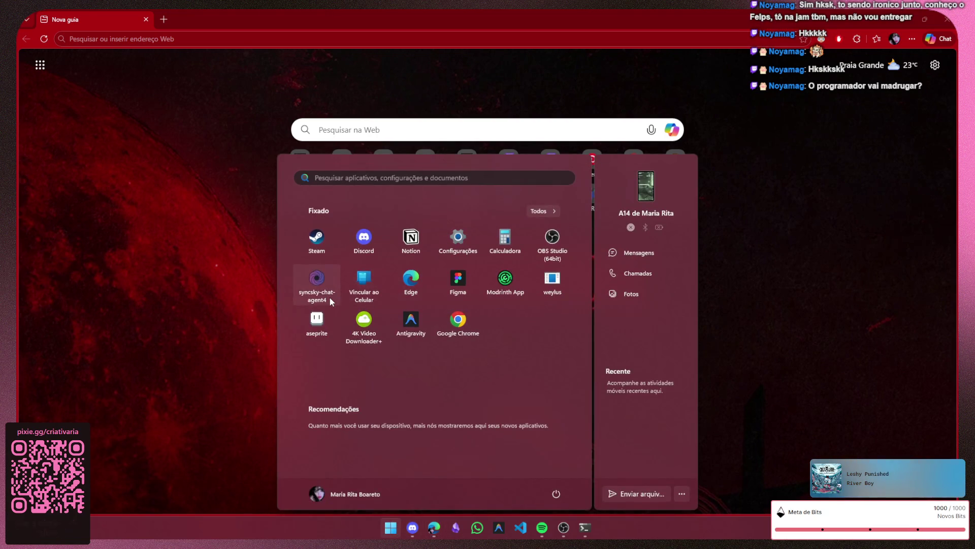
left_click(728, 429)
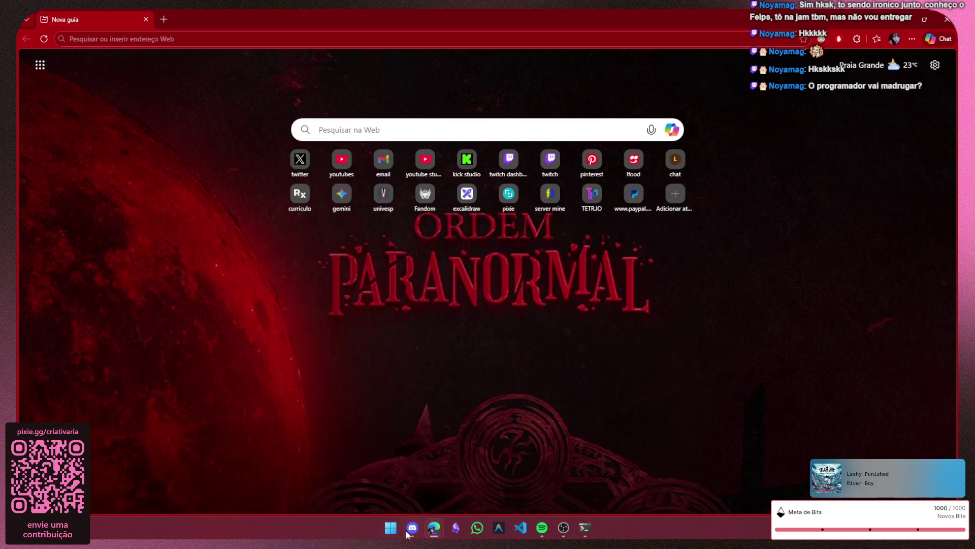
left_click(412, 527)
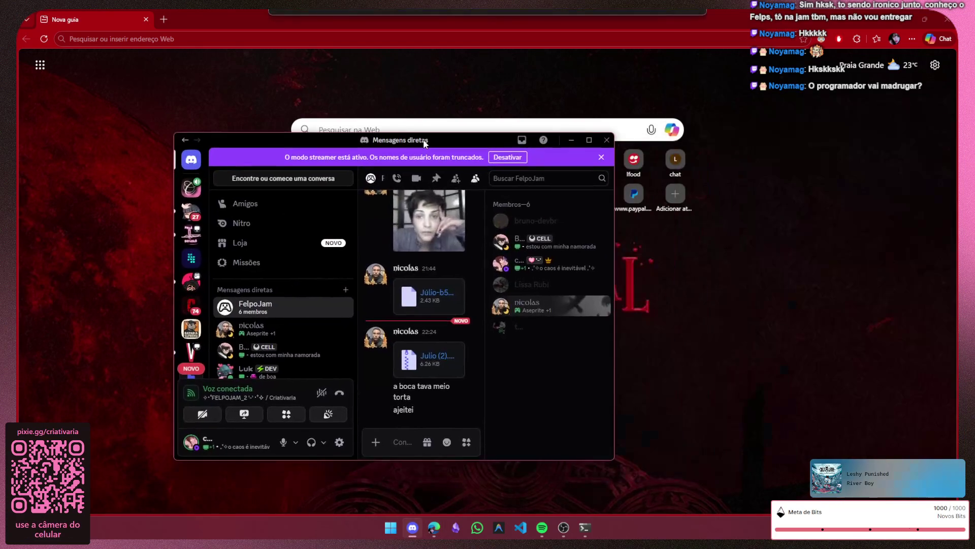
left_click(590, 140)
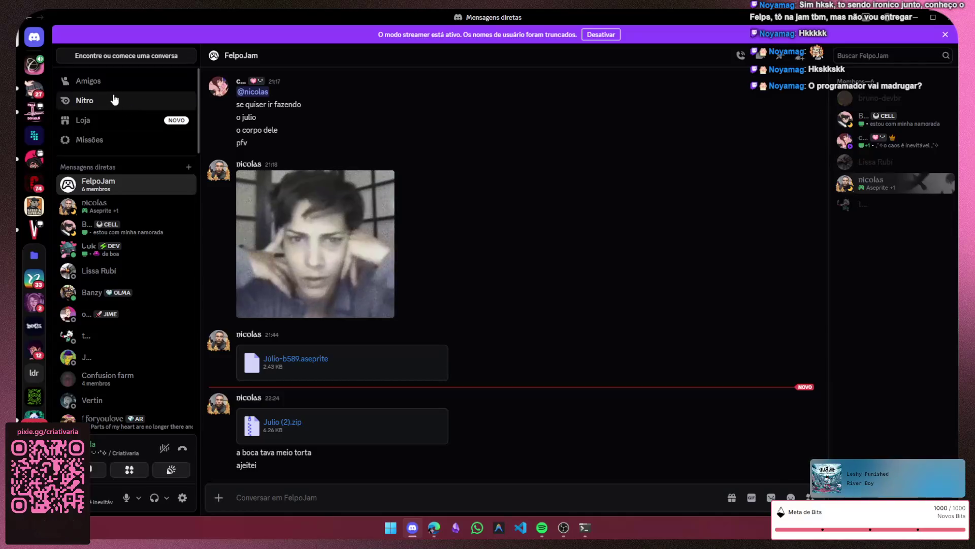
left_click(31, 67)
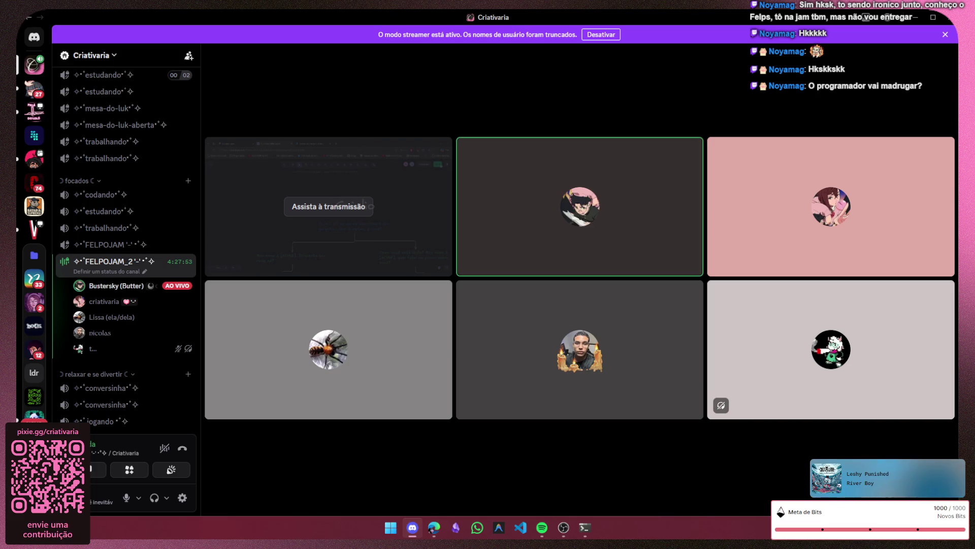
mouse_move(579, 278)
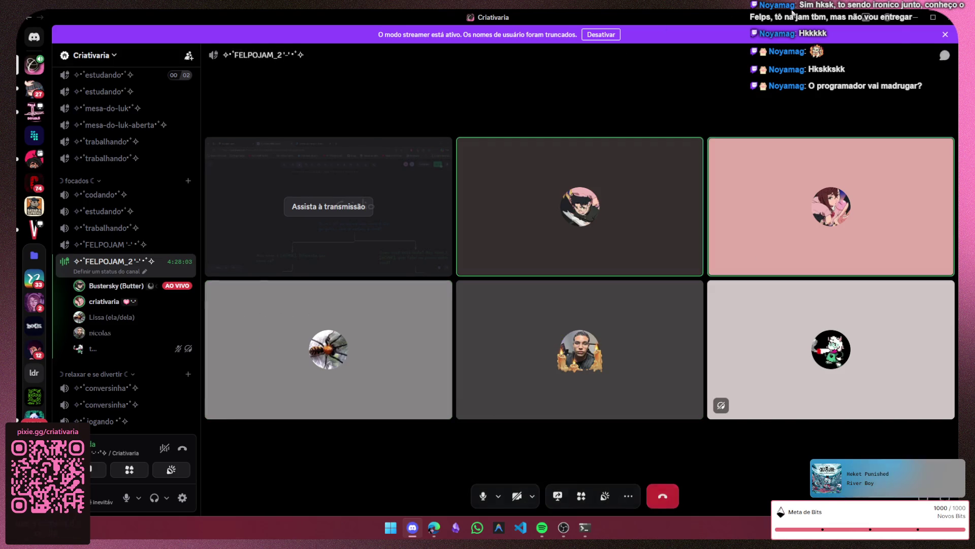
- Tuck Discord away and bring up the historia principal page in Notion
left_click(412, 527)
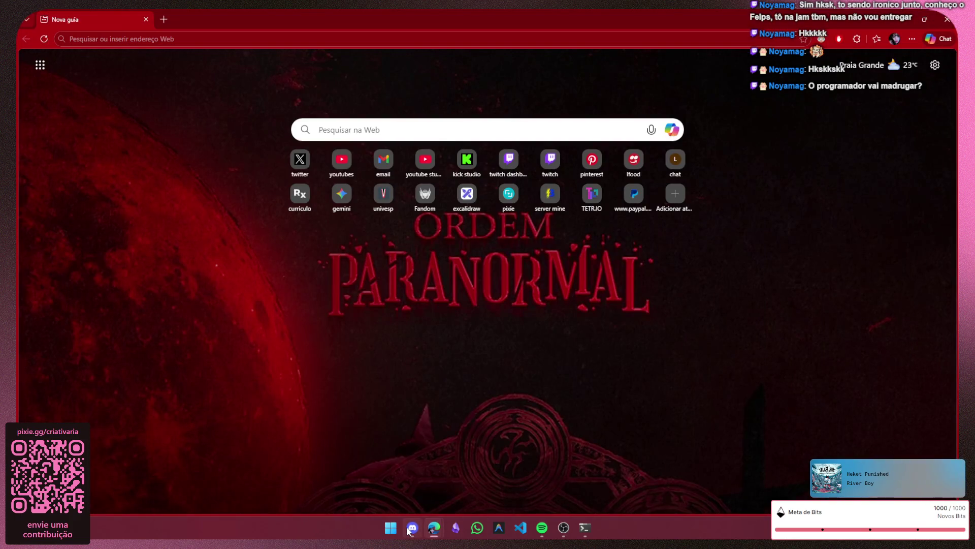
left_click(390, 527)
left_click(412, 241)
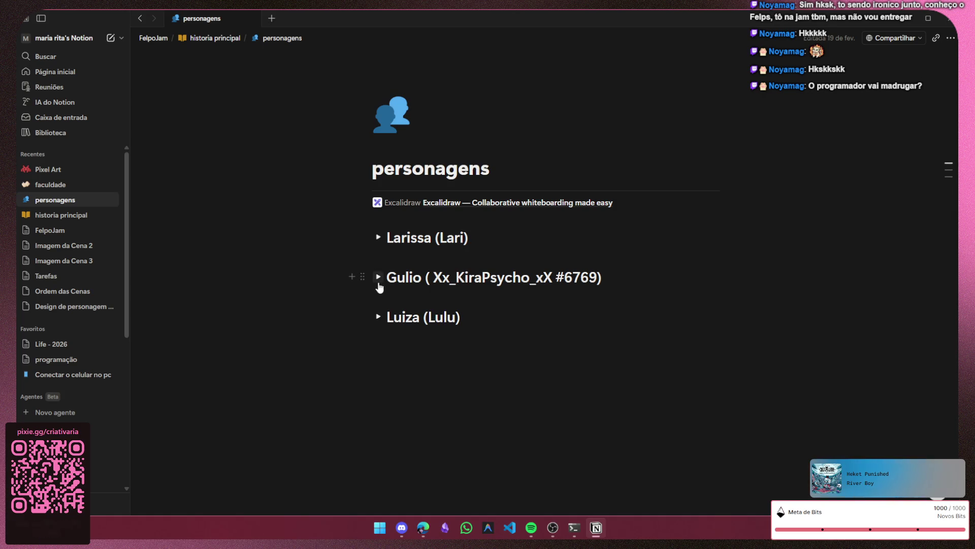
left_click(229, 39)
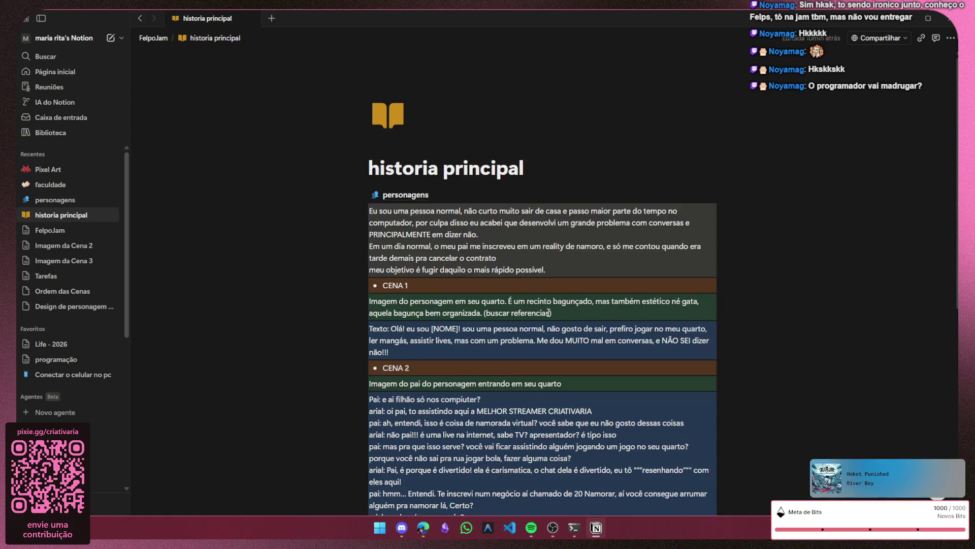
scroll(528, 287, "down", 2)
scroll(529, 287, "down", 3)
- Insert a divider after the CENA 4 text and clear the stray word beside it
left_click(424, 431)
type("---jogo")
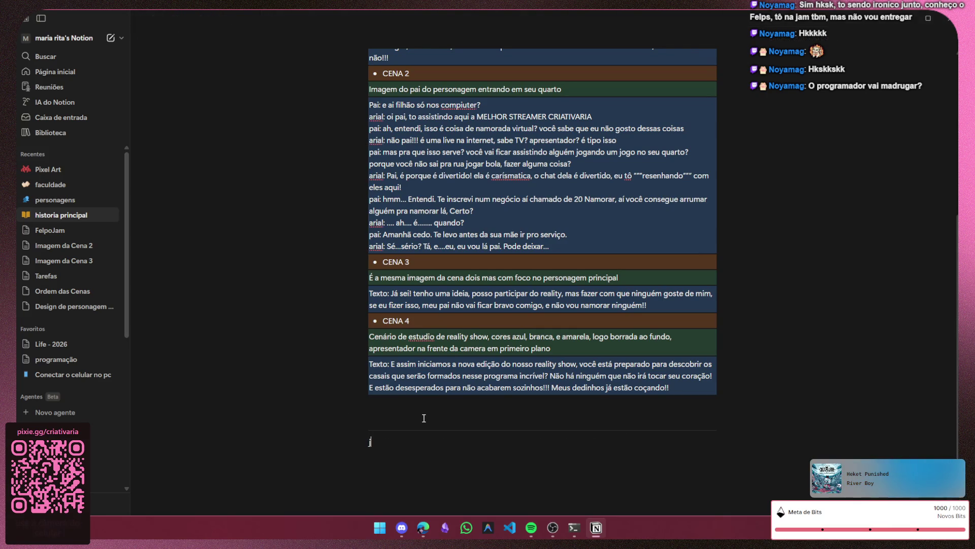
key("BackSpace")
key("BackSpace")
key("BackSpace")
key("BackSpace")
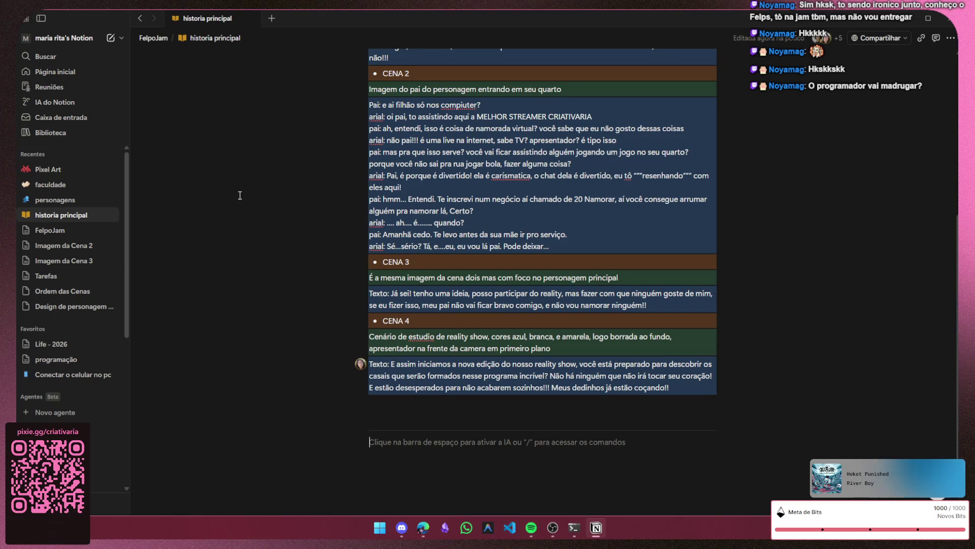
left_click(453, 405)
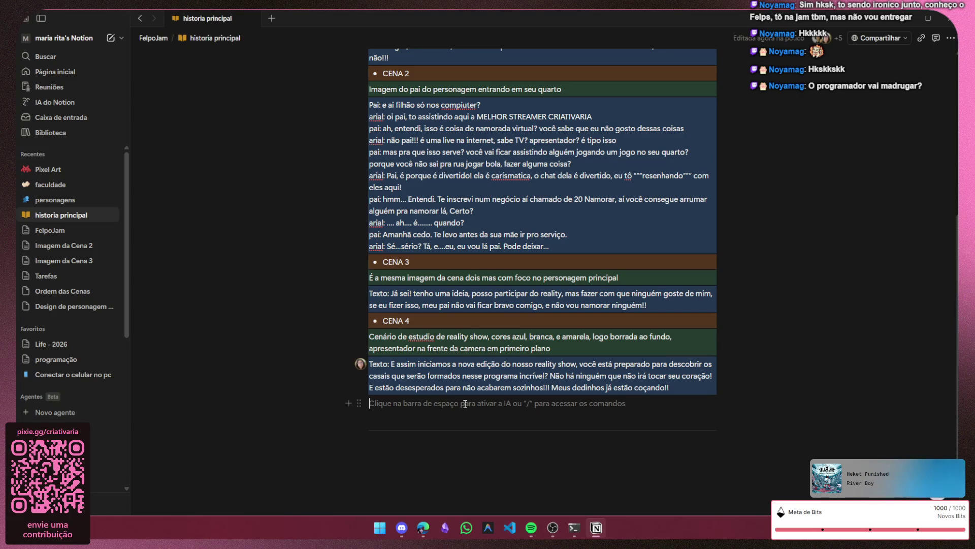
- Add the line 'As regras do programa são, 20 participantes' to the CENA 4 narration
left_click(658, 400)
key("Return")
key("Return")
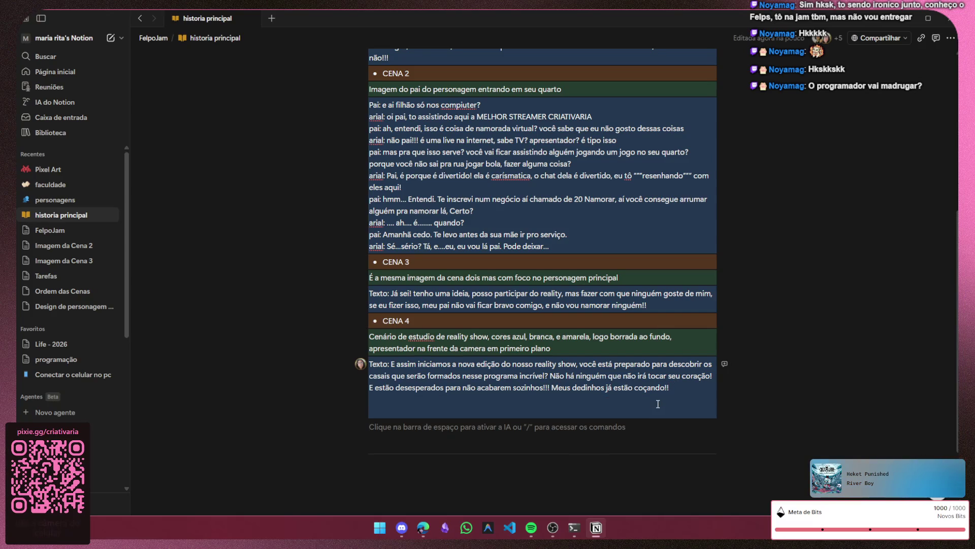
key("BackSpace")
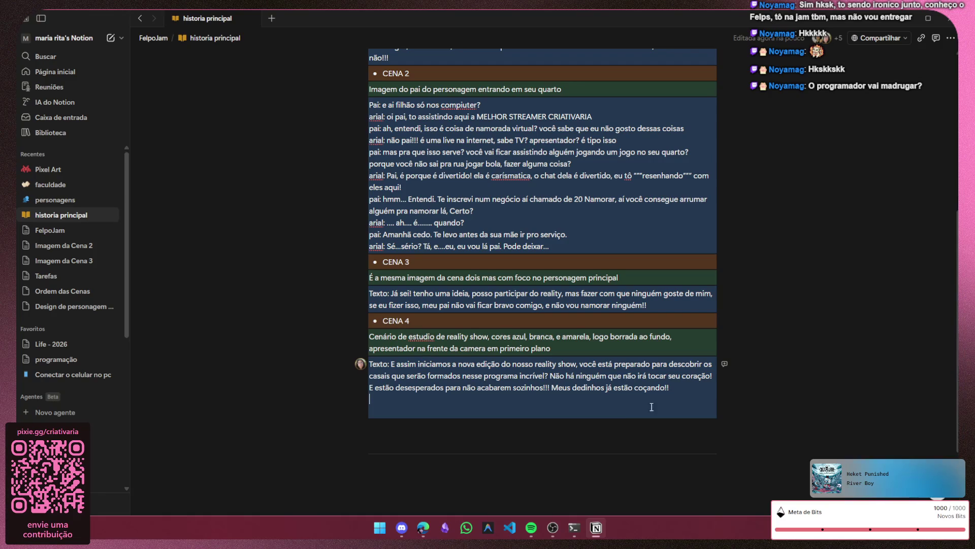
left_click(529, 458)
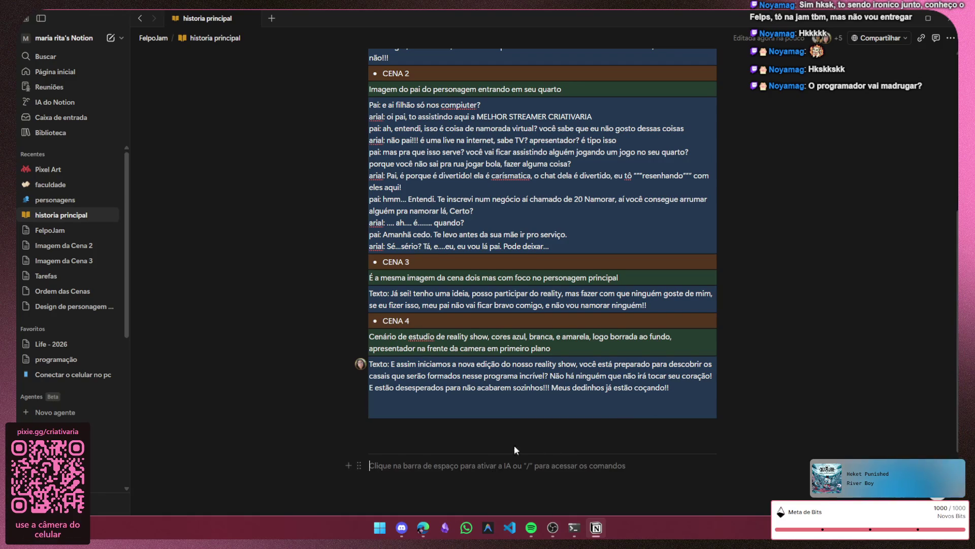
scroll(530, 439, "down", 2)
type("A")
key("BackSpace")
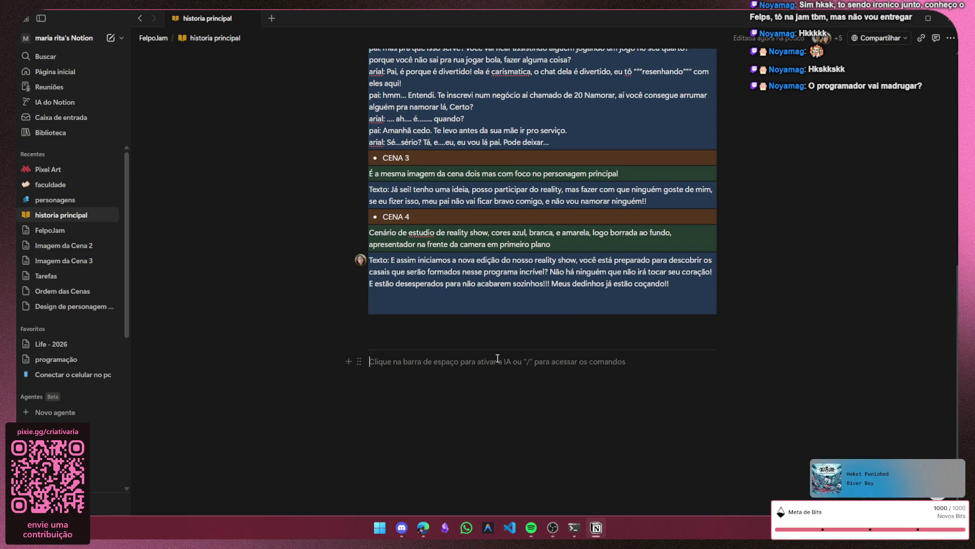
key("Tab")
type("A")
key("BackSpace")
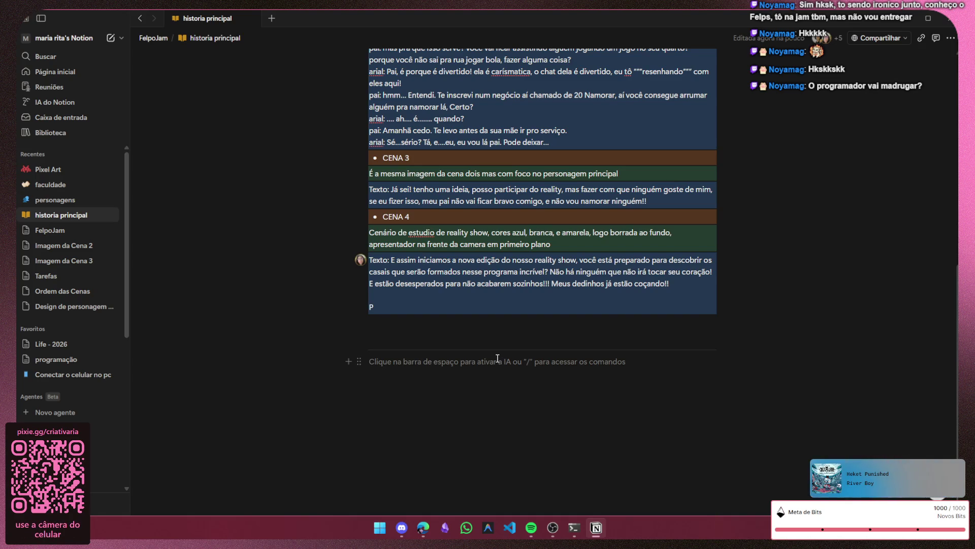
type("A")
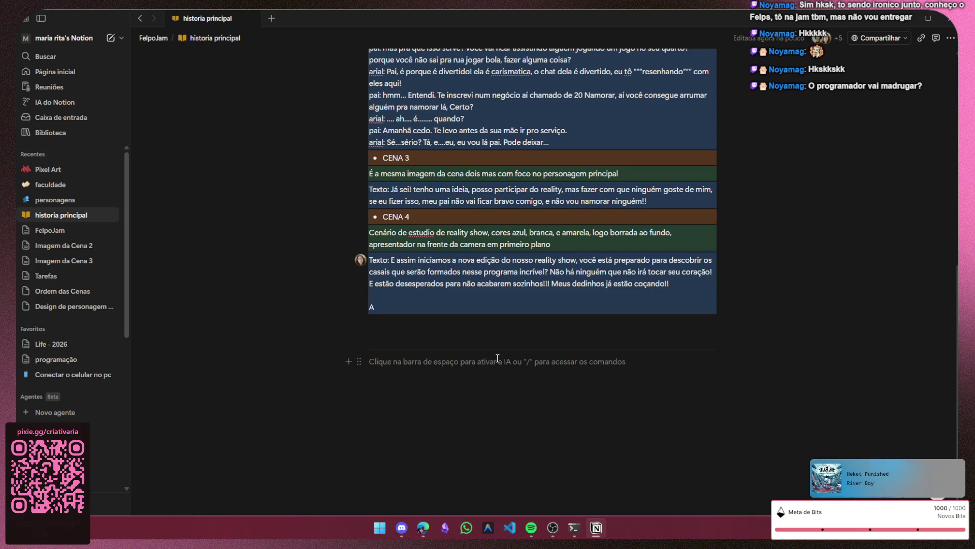
type("s regras d")
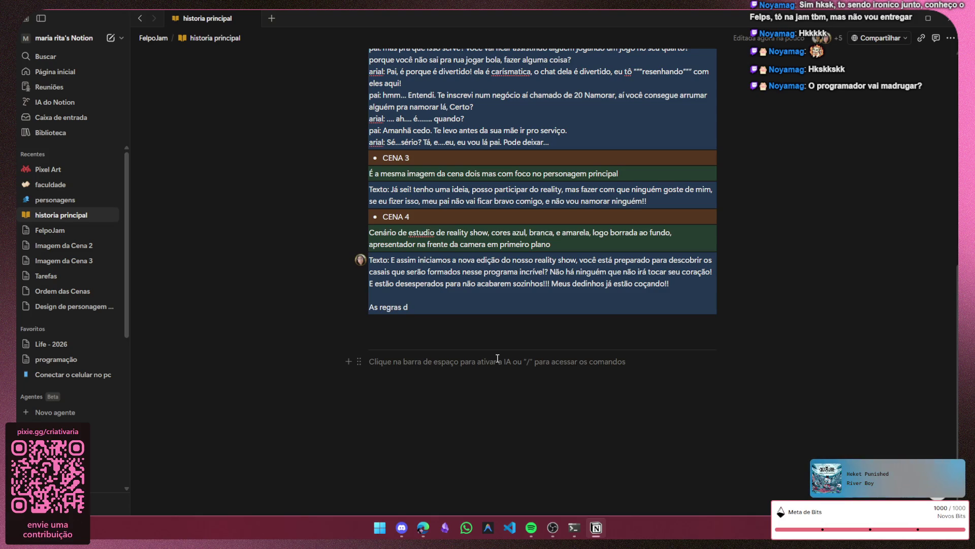
type("o programa ç")
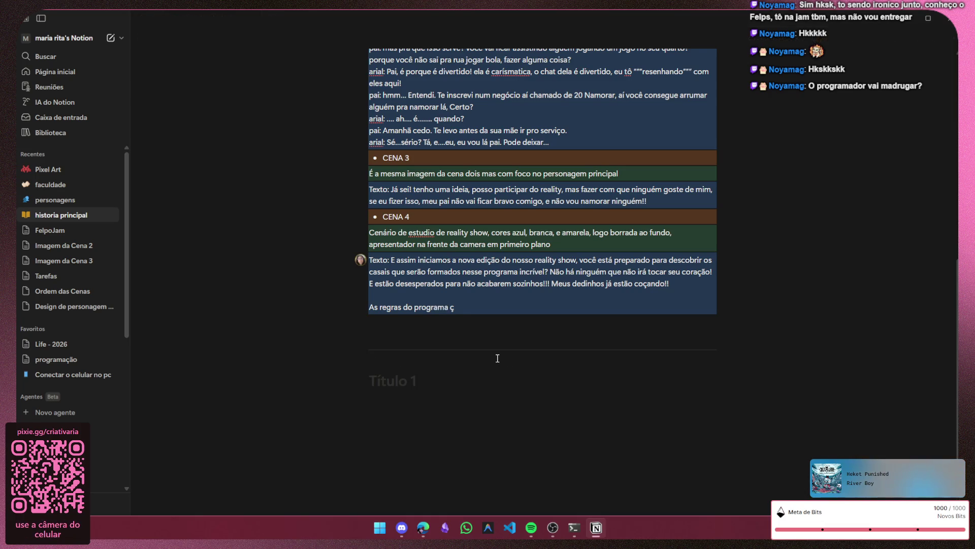
key("BackSpace")
type("são, 20 participantes")
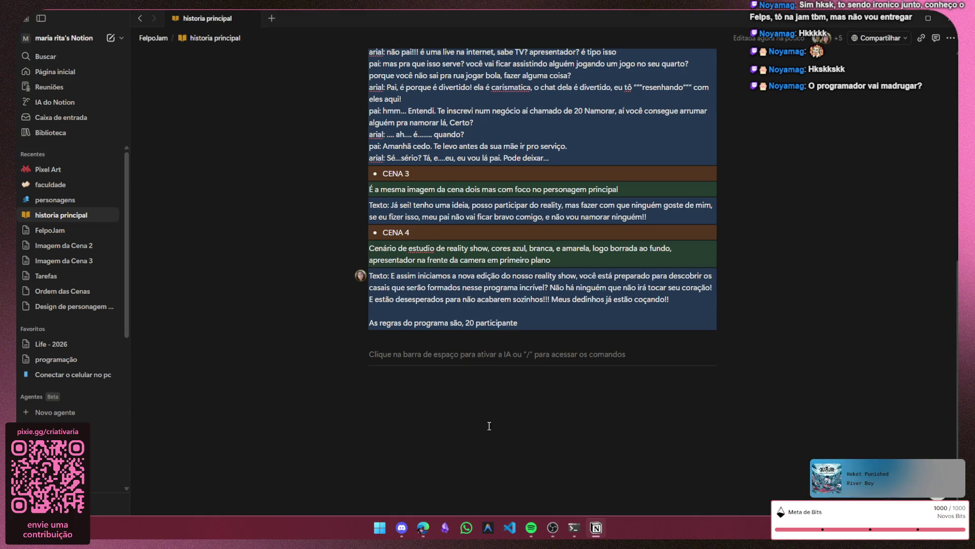
type("#")
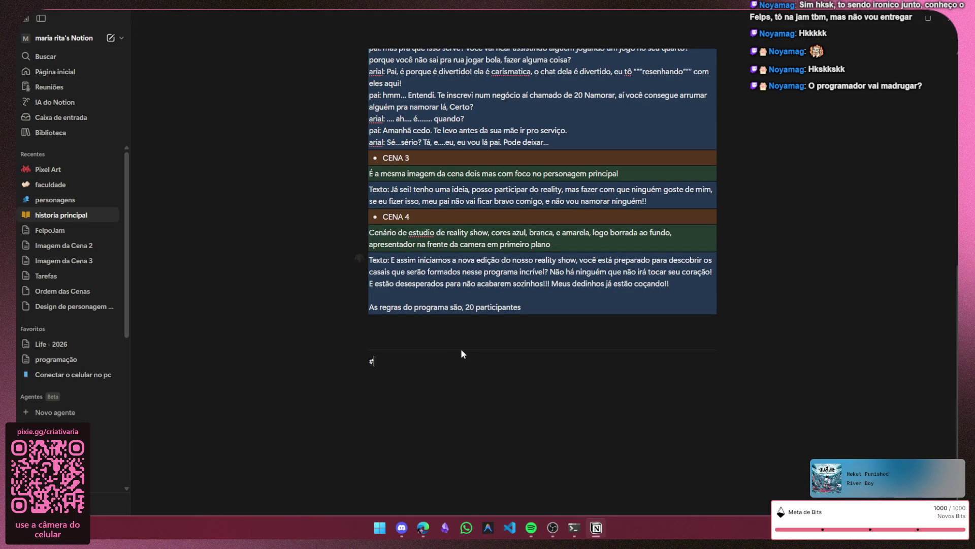
type("2")
- Turn the empty block below the divider into a Heading 1
key("BackSpace")
key("space")
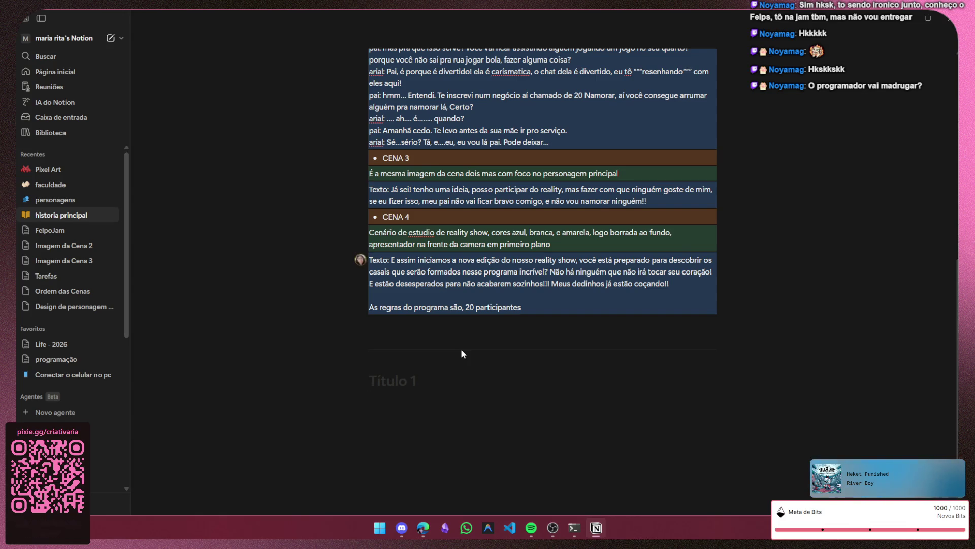
type("final")
- Write the bullet '3 negações → good ending' under the final heading
key("Return")
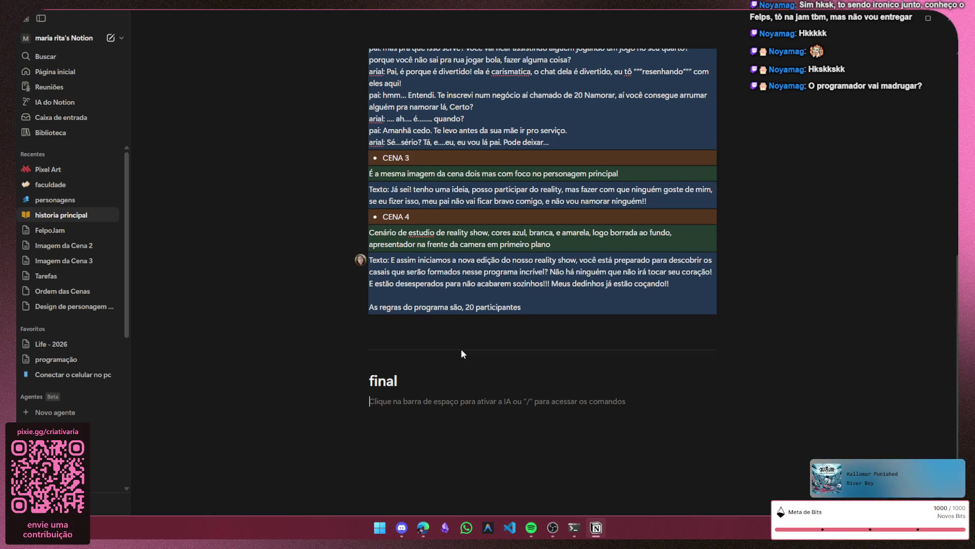
key("space")
type("3")
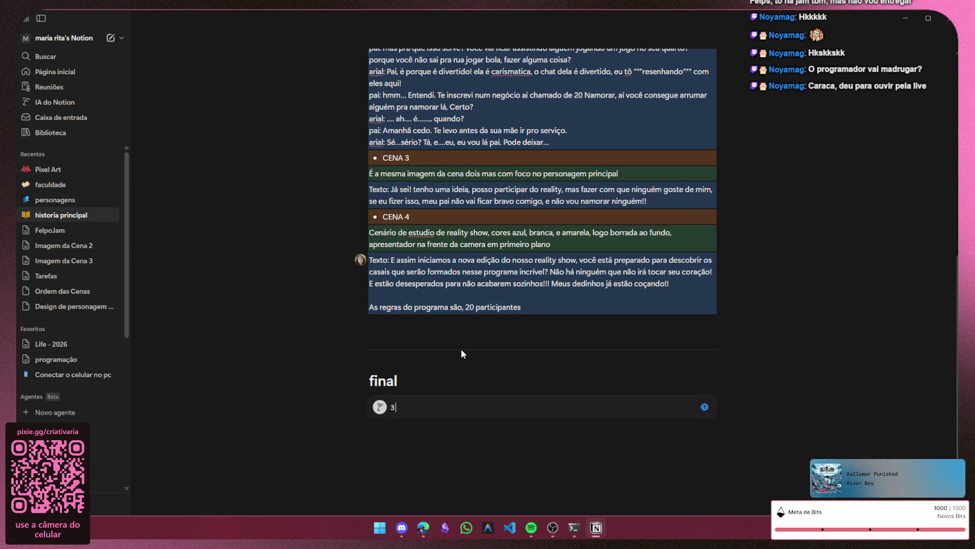
key("BackSpace")
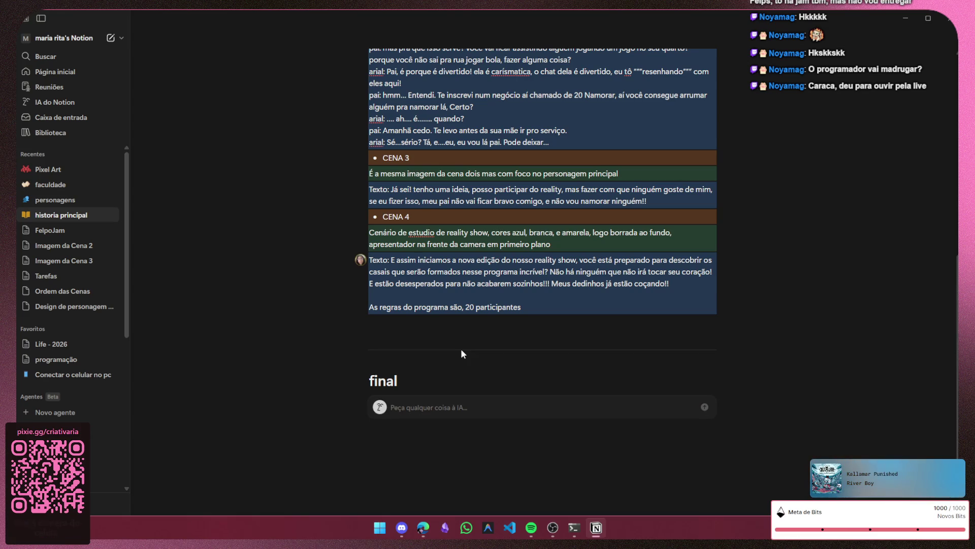
key("Return")
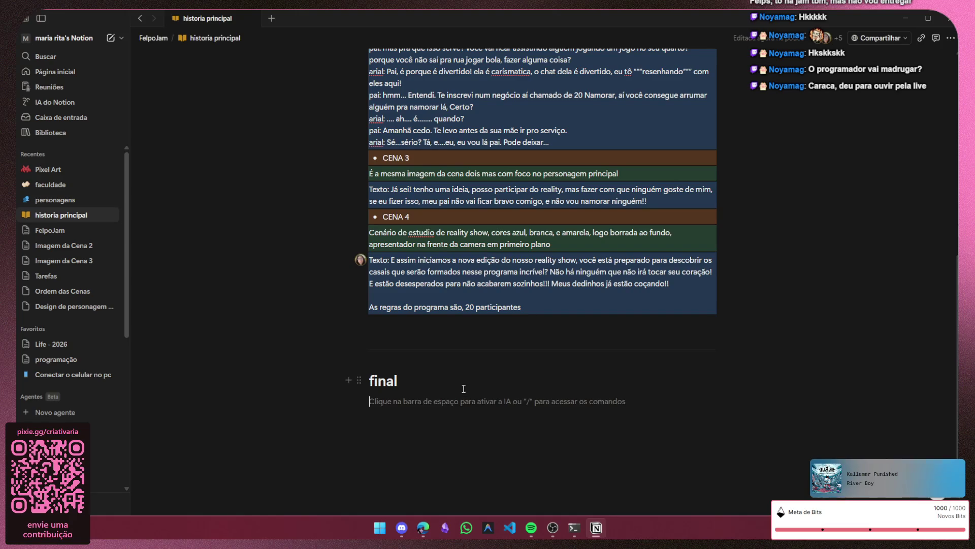
type("3")
key("BackSpace")
type("- 3 X")
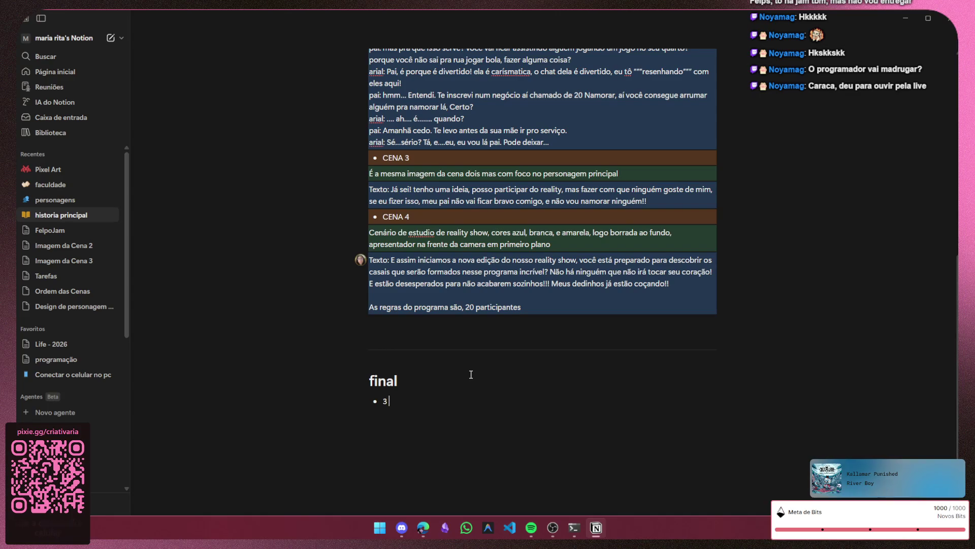
type(" negaç")
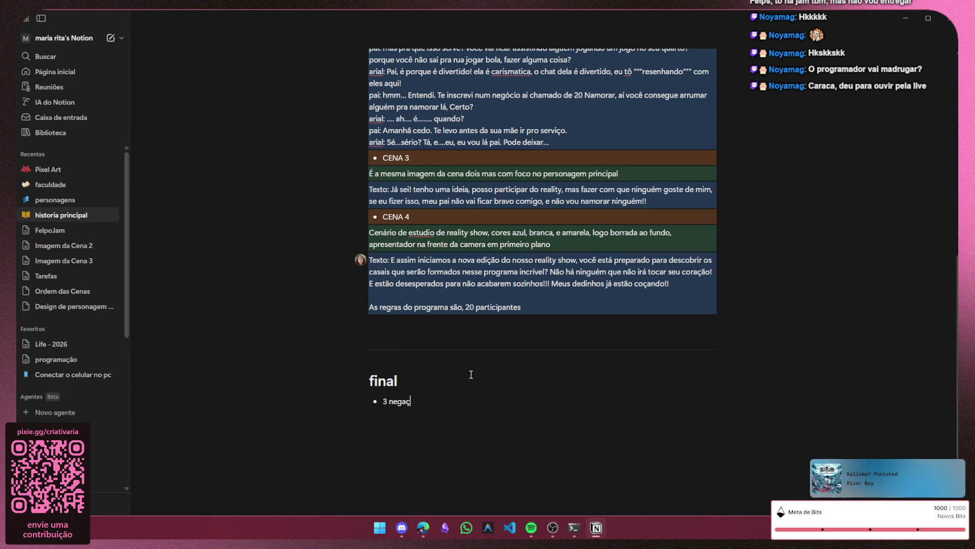
type("s →")
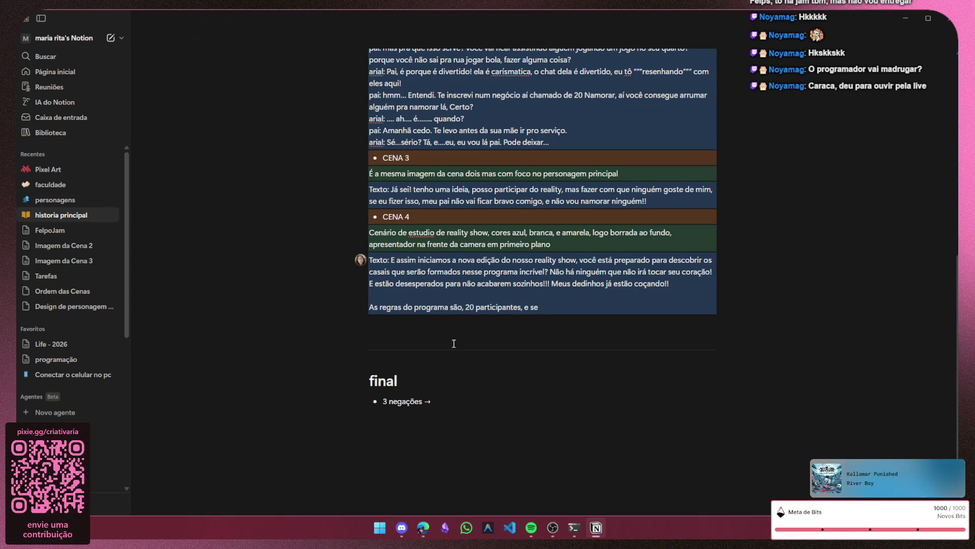
mouse_move(465, 307)
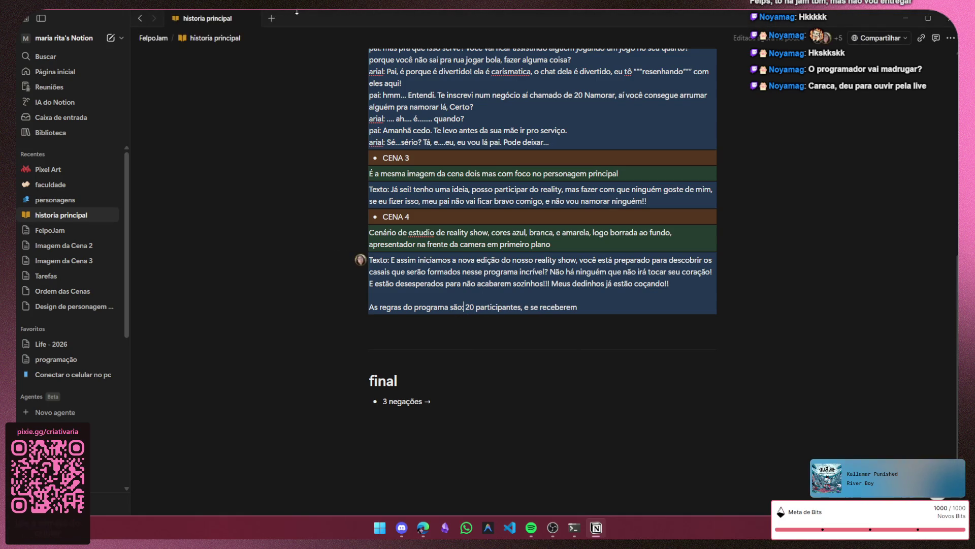
left_click(473, 401)
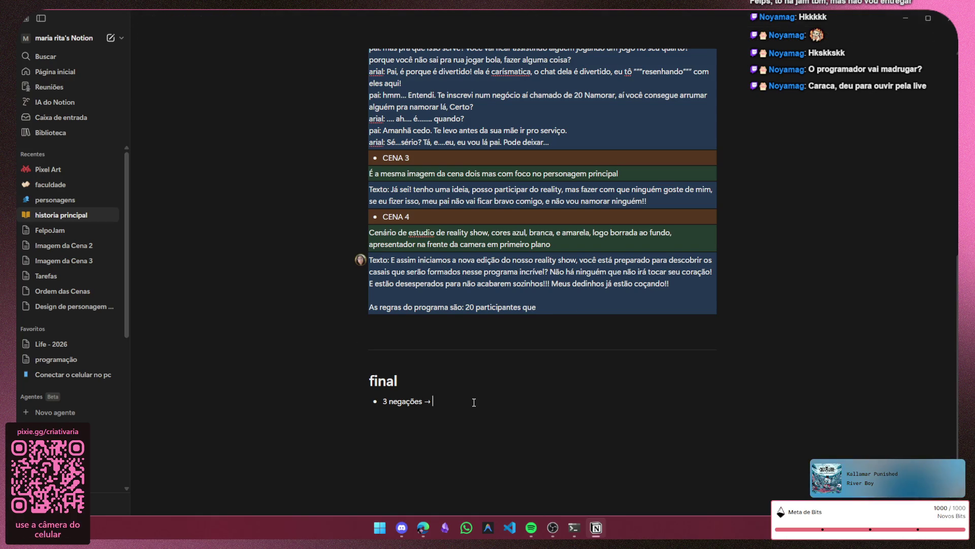
type("good en")
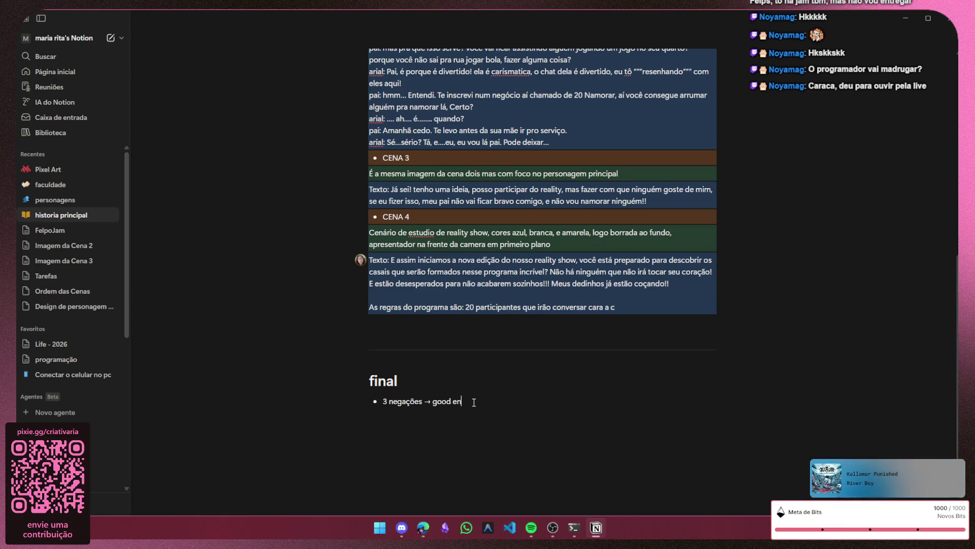
type("ding")
- Leave an indented empty line under the bullet and return to the CENA 4 block
key("Return")
key("Return")
key("Tab")
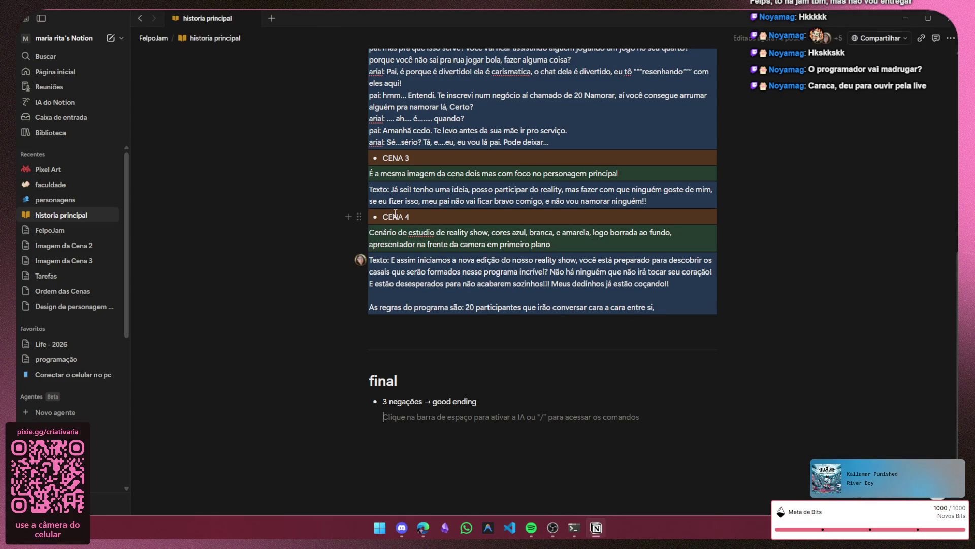
left_click(412, 217)
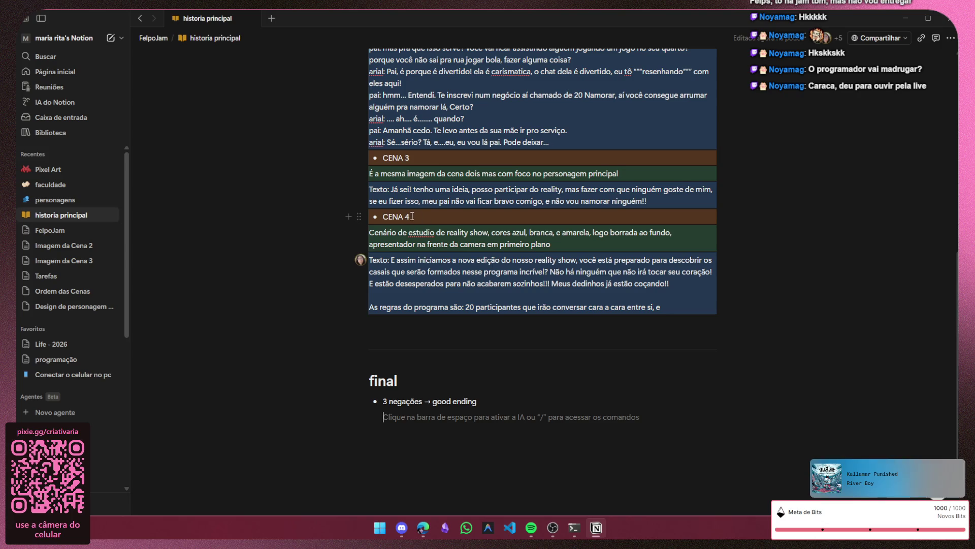
- Duplicate the brown CENA 4 block into the final section and replace its text with the good-ending line
left_click(361, 217)
mouse_move(265, 152)
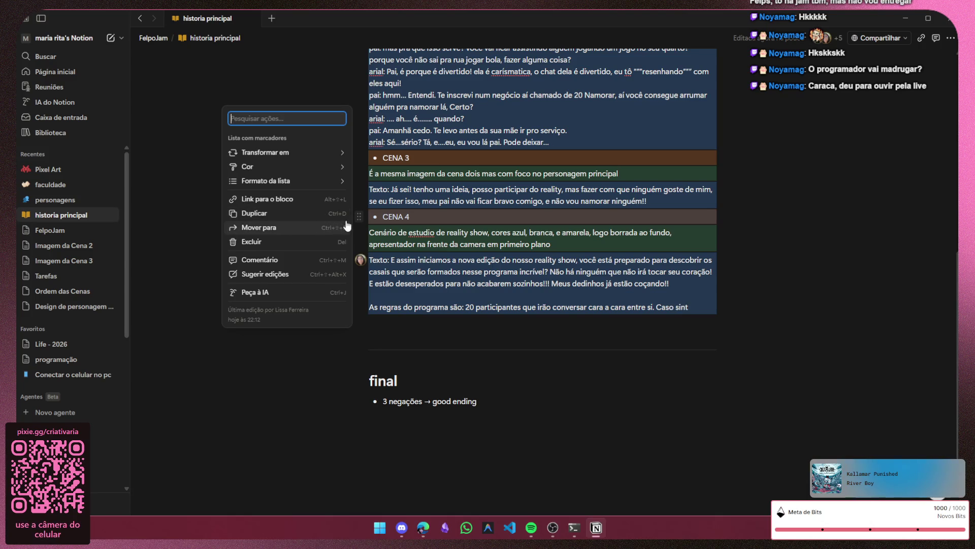
left_click(293, 213)
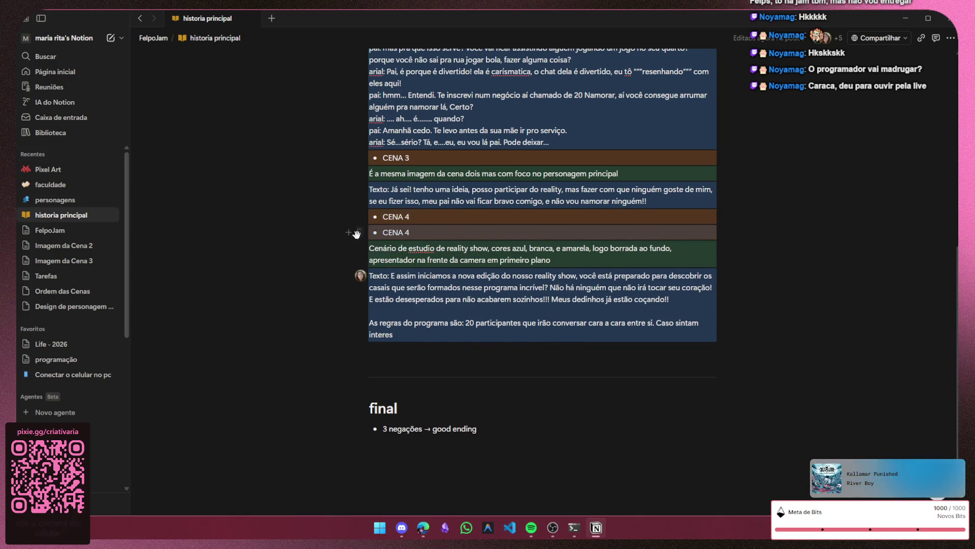
mouse_move(356, 231)
left_mouse_down()
mouse_move(360, 434)
mouse_move(400, 418)
left_mouse_up()
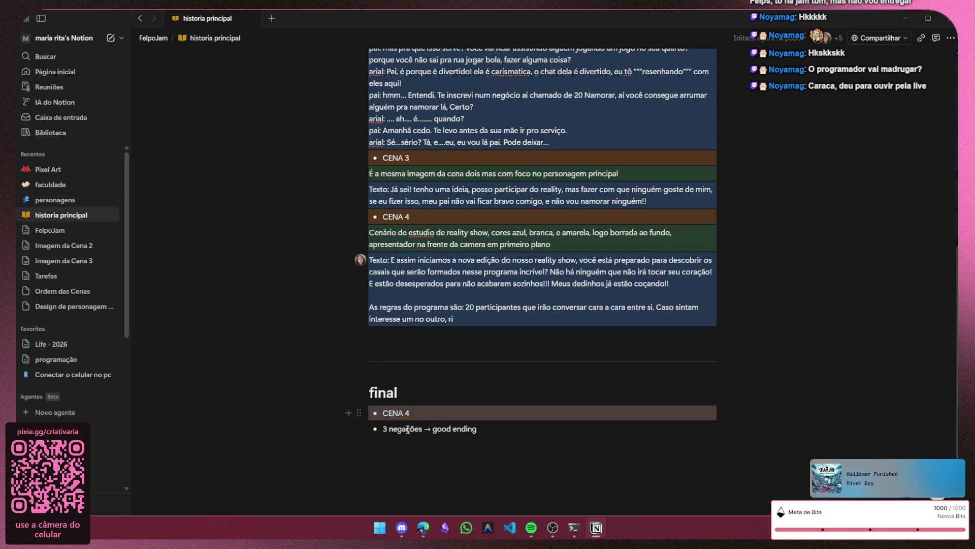
triple_click(423, 421)
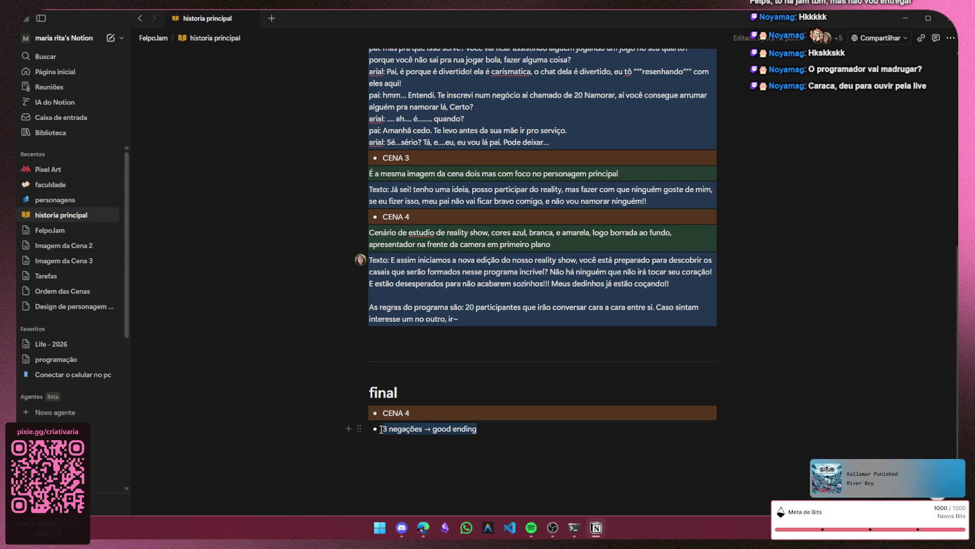
key("BackSpace")
left_click_drag(424, 420, 372, 415)
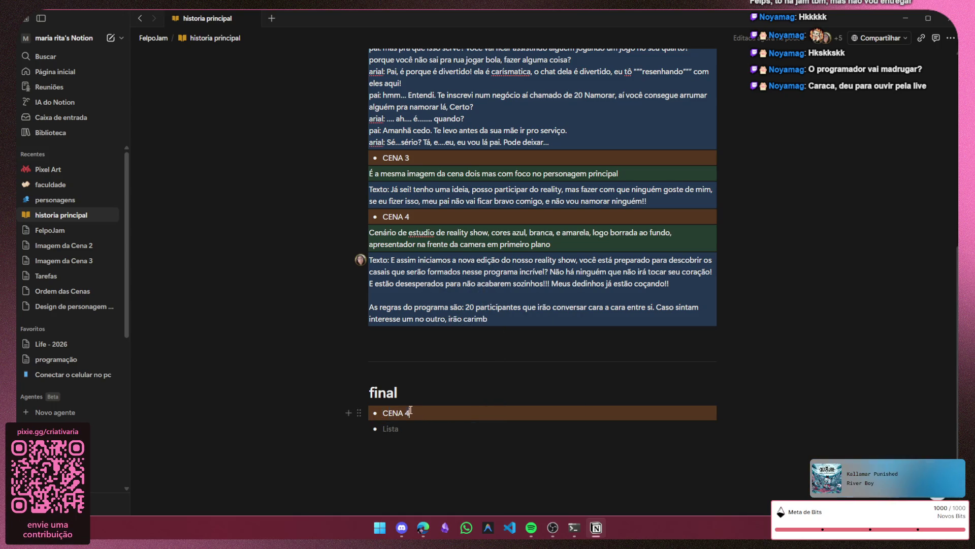
key("ctrl+z")
- Strip the bullet and leftover empty lines around the good-ending block
left_click(416, 425)
key("BackSpace")
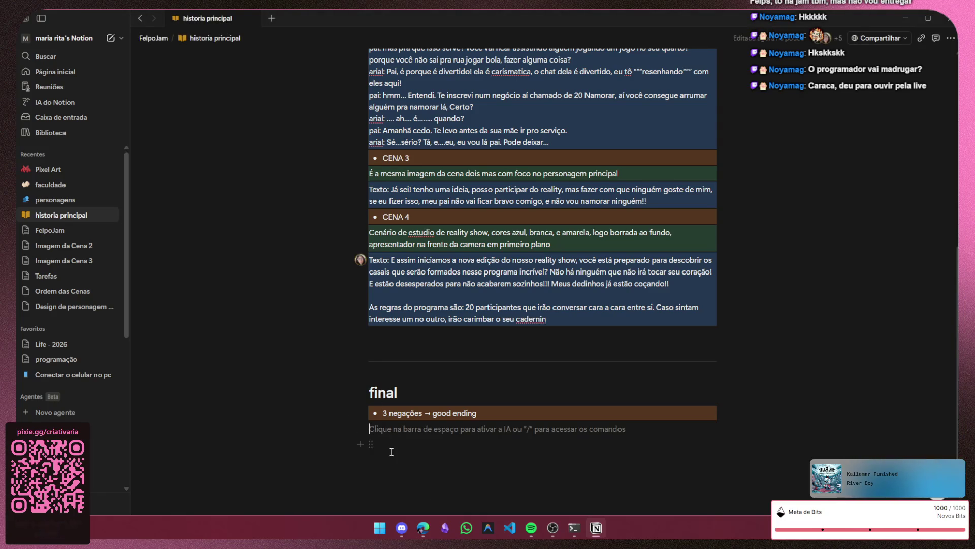
key("BackSpace")
left_click(401, 412)
left_click(382, 410)
key("BackSpace")
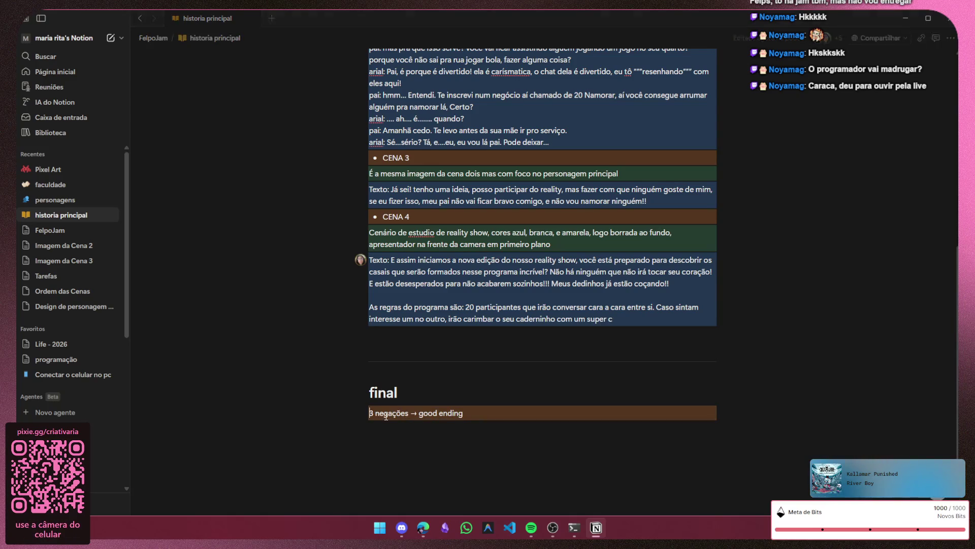
left_click(380, 424)
key("BackSpace")
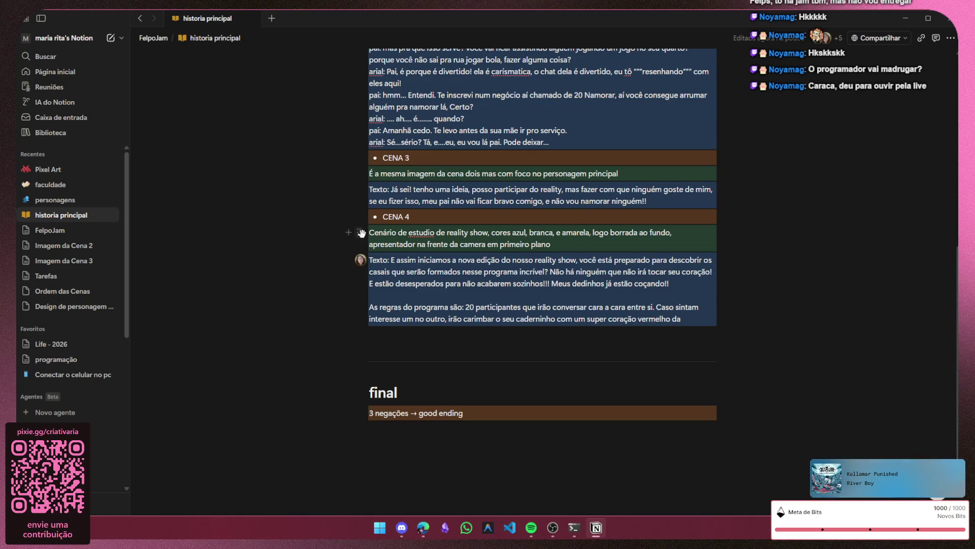
- Duplicate the green scene block beneath it and retype it as 'Cenario do reality'
left_click(361, 232)
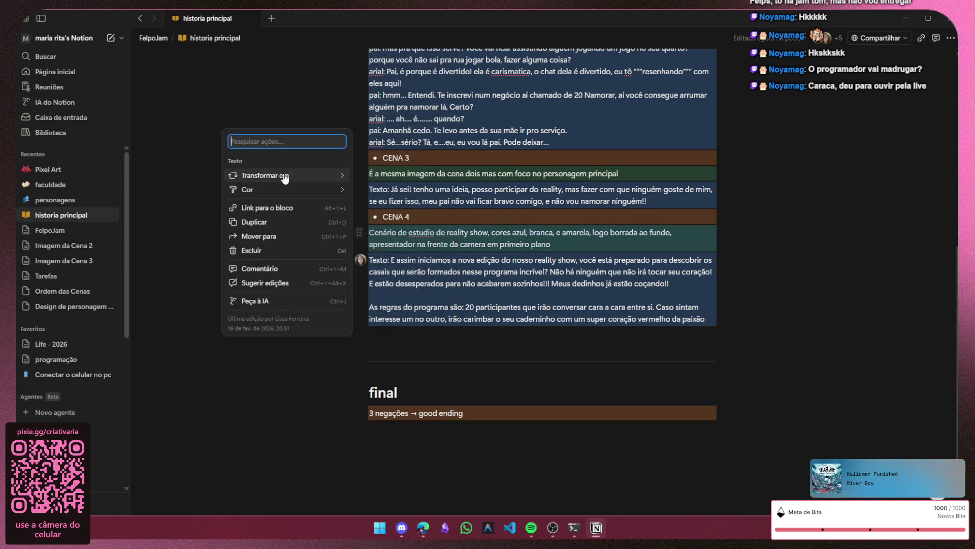
left_click(267, 222)
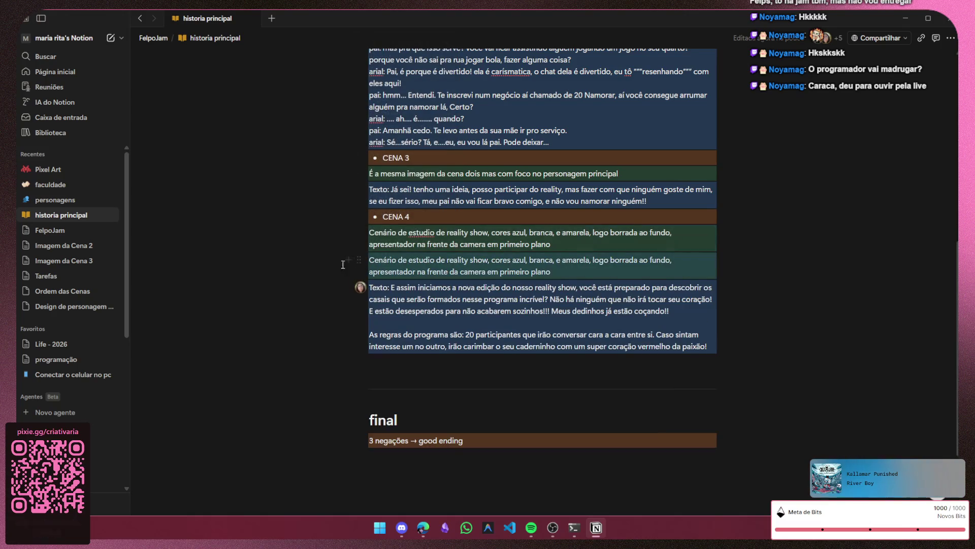
mouse_move(358, 260)
left_mouse_down()
mouse_move(369, 377)
mouse_move(359, 336)
left_mouse_up()
left_click_drag(552, 357, 374, 346)
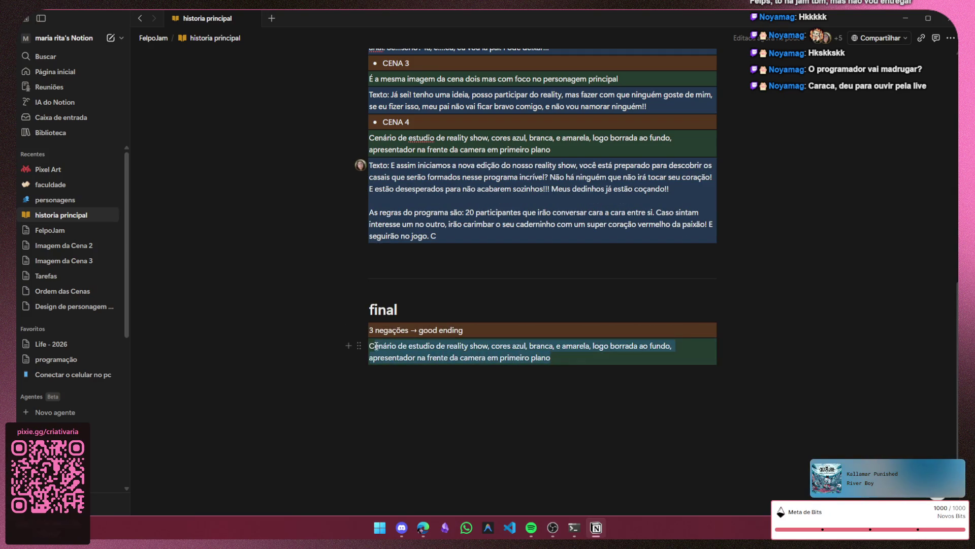
key("BackSpace")
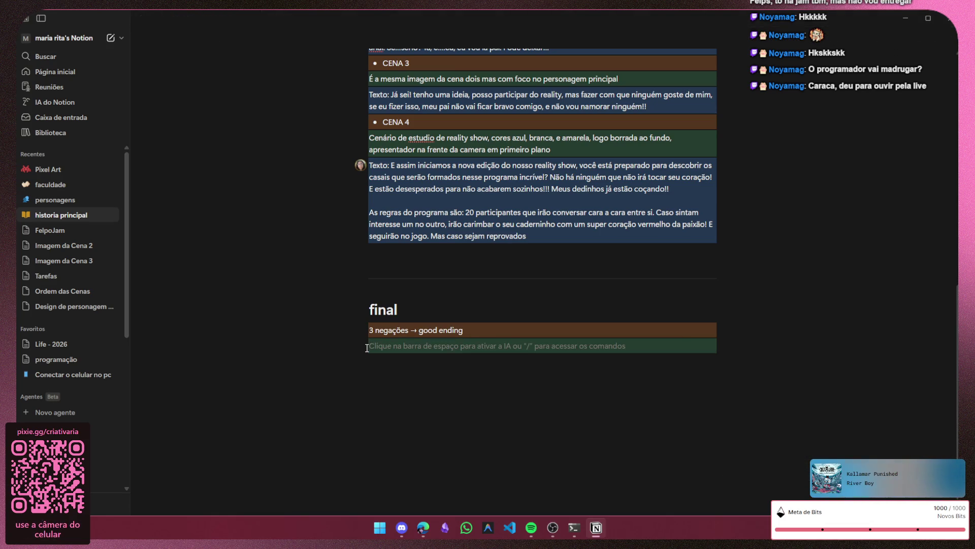
type("Cenario")
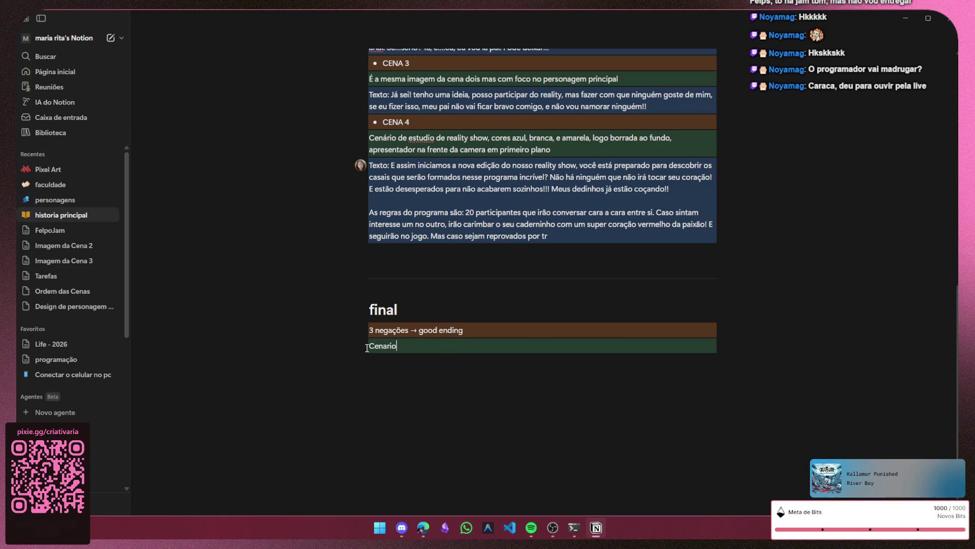
type(" de")
key("BackSpace")
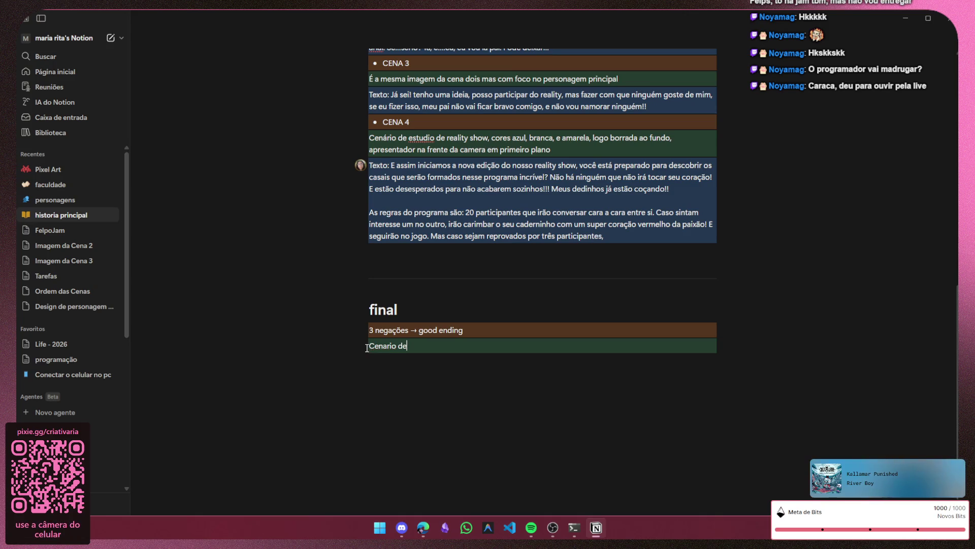
key("BackSpace")
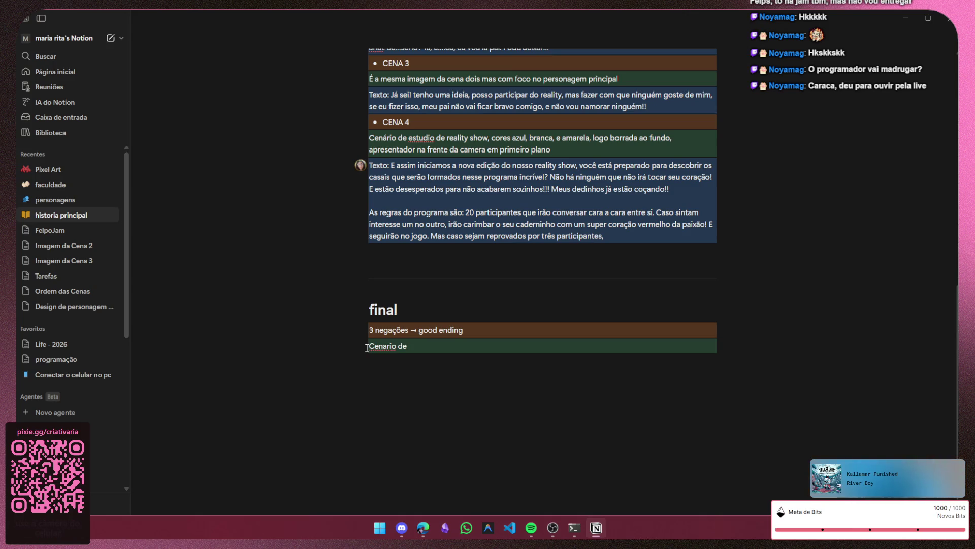
type("orea")
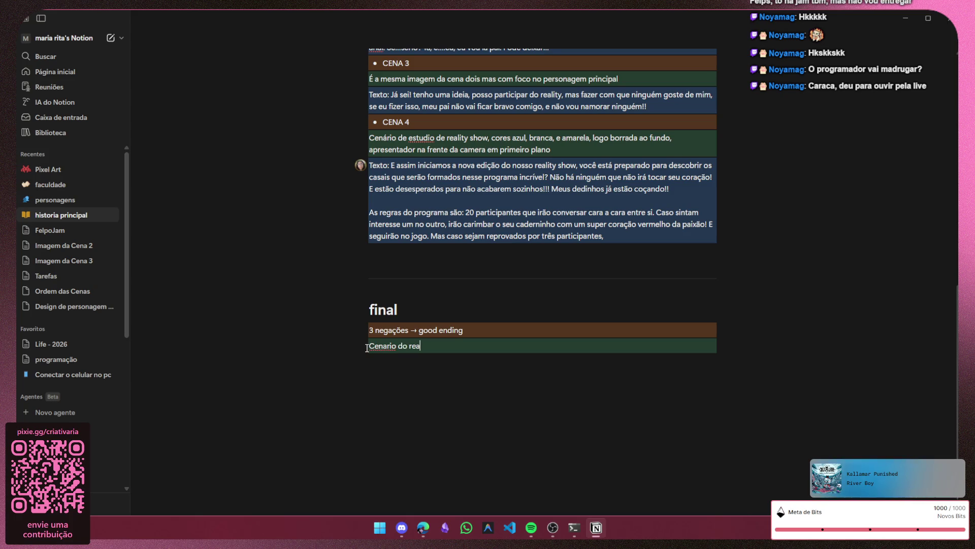
type("yty")
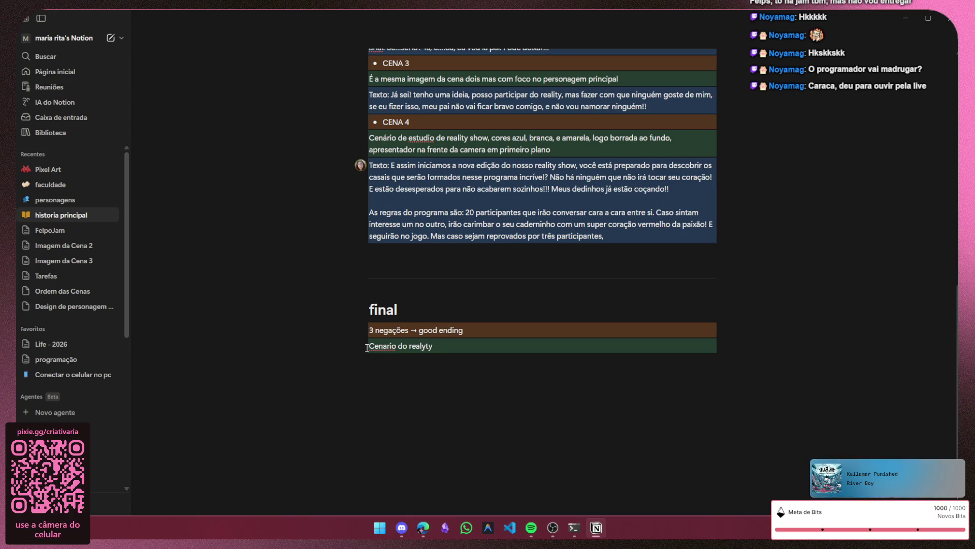
key("BackSpace")
key("BackSpace")
key("BackSpace")
type("ity")
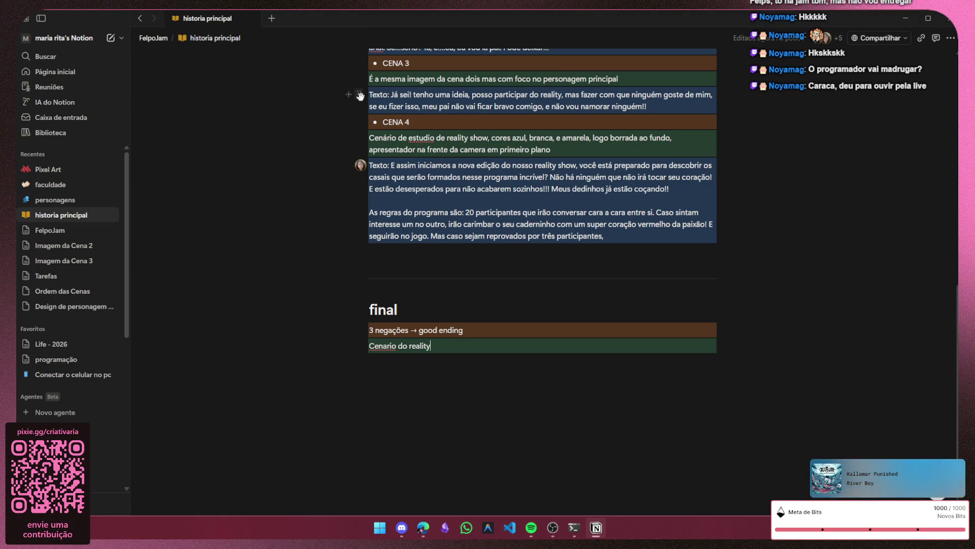
- Copy the CENA 3 dialogue block under Cenario do reality and clear it down to 'Apresentador:' for the elimination line
left_click(359, 95)
left_click(254, 127)
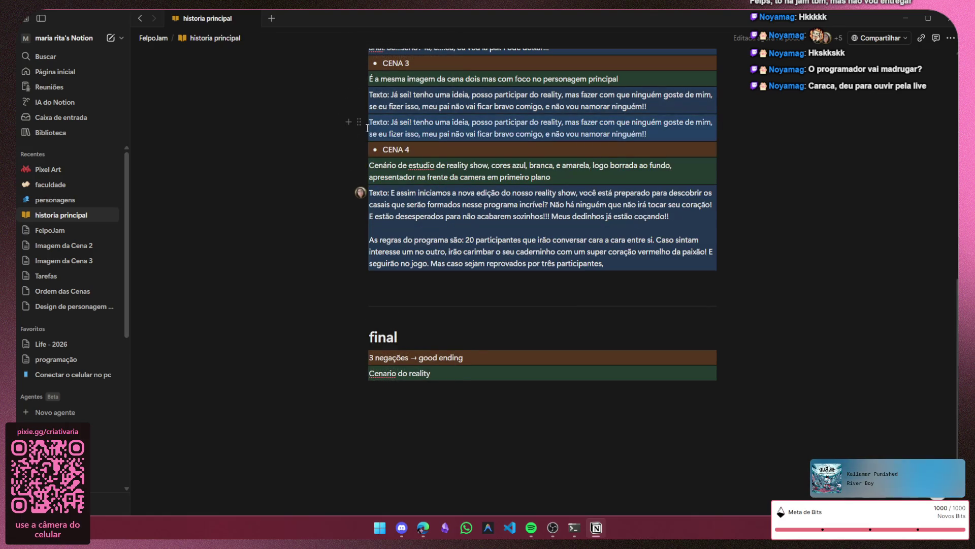
left_click_drag(358, 122, 370, 389)
left_click_drag(649, 373, 348, 364)
left_click(412, 362)
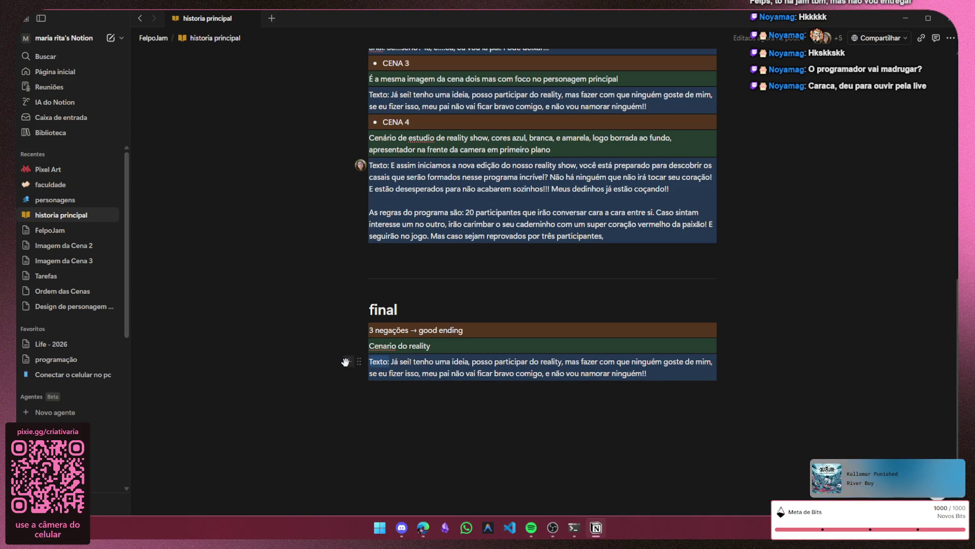
key("BackSpace")
type("Apresentador")
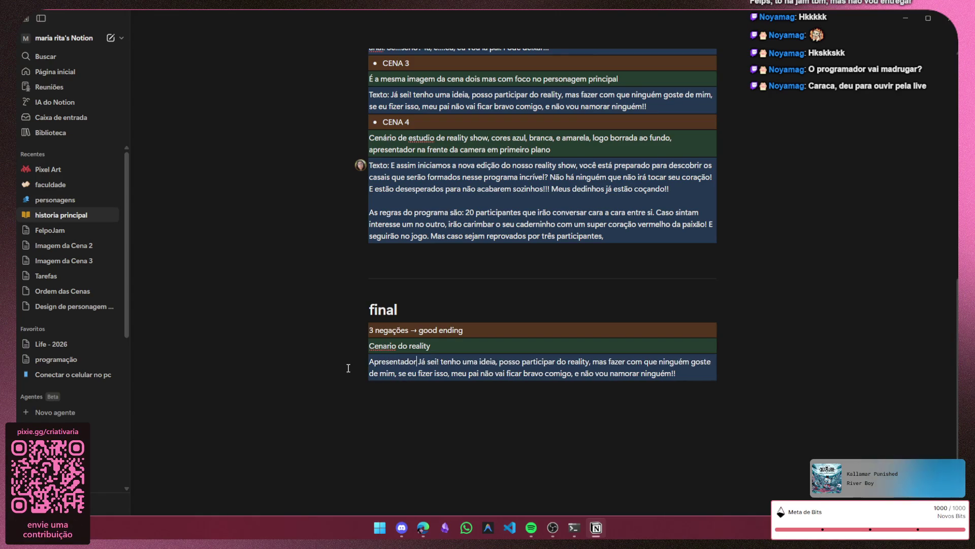
type(":")
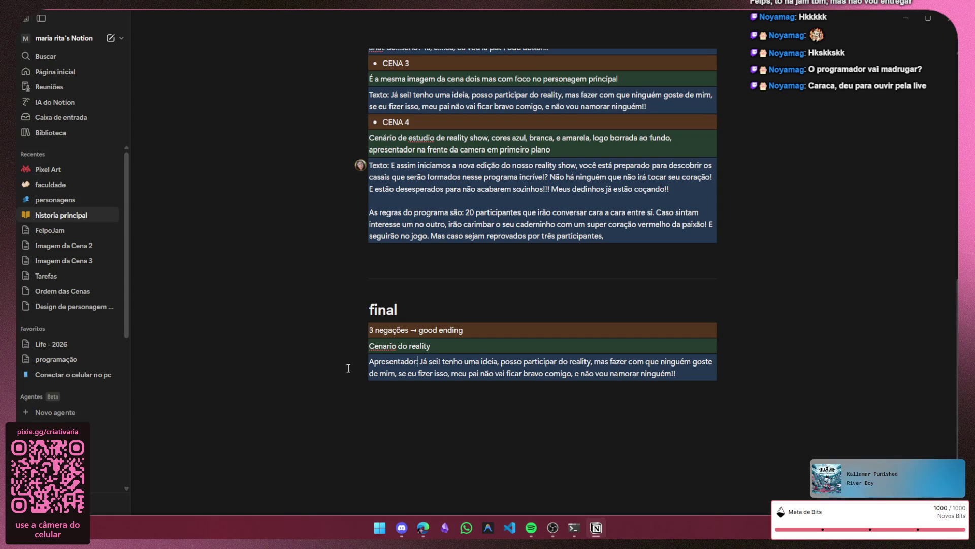
key("Escape")
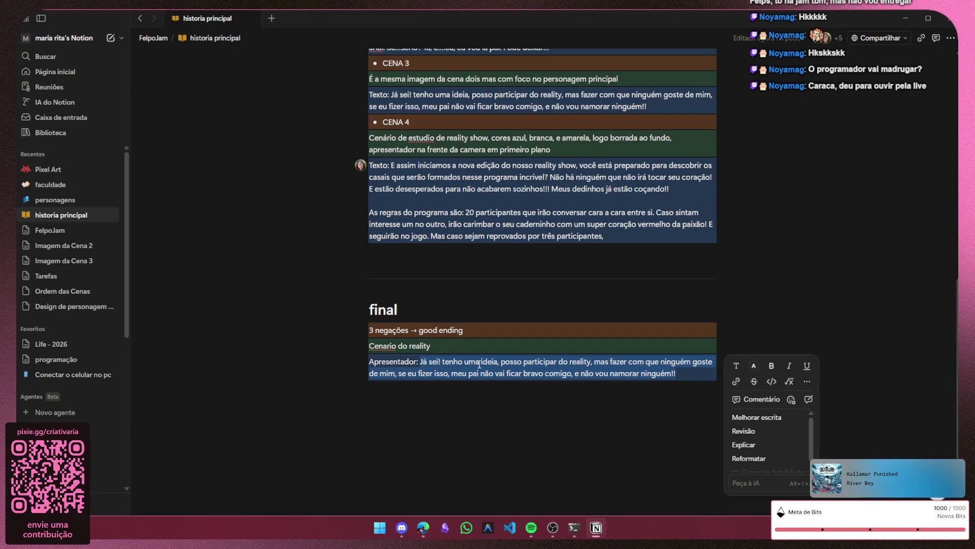
key("BackSpace")
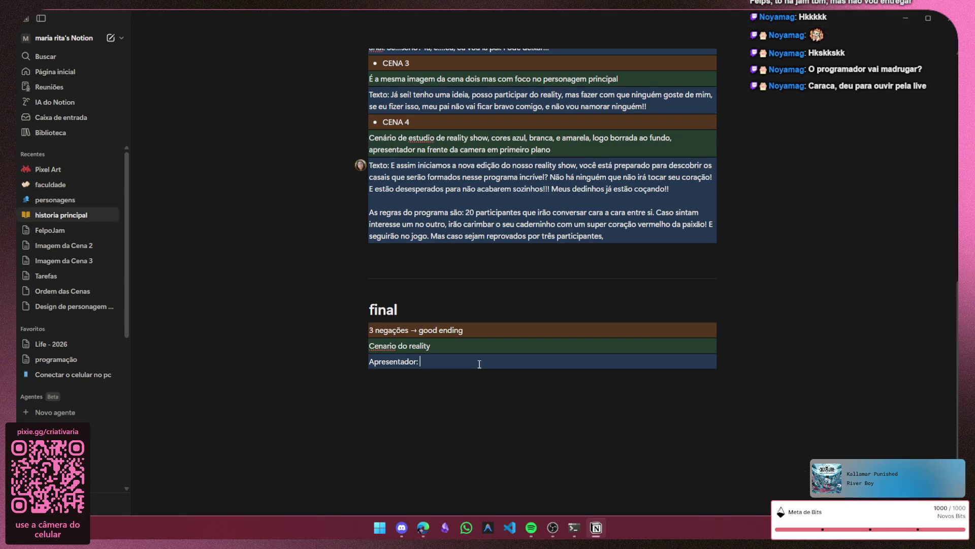
type("Arial foi ")
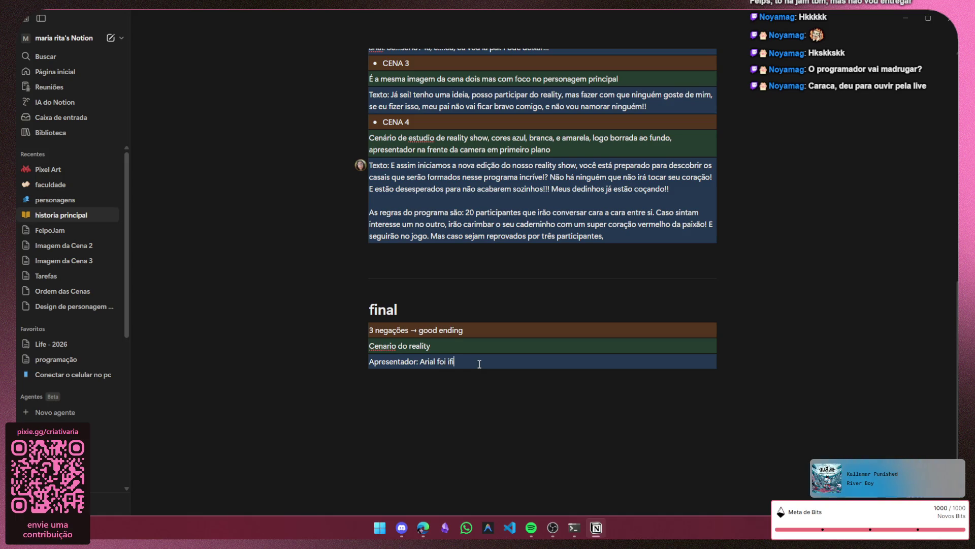
type("negado")
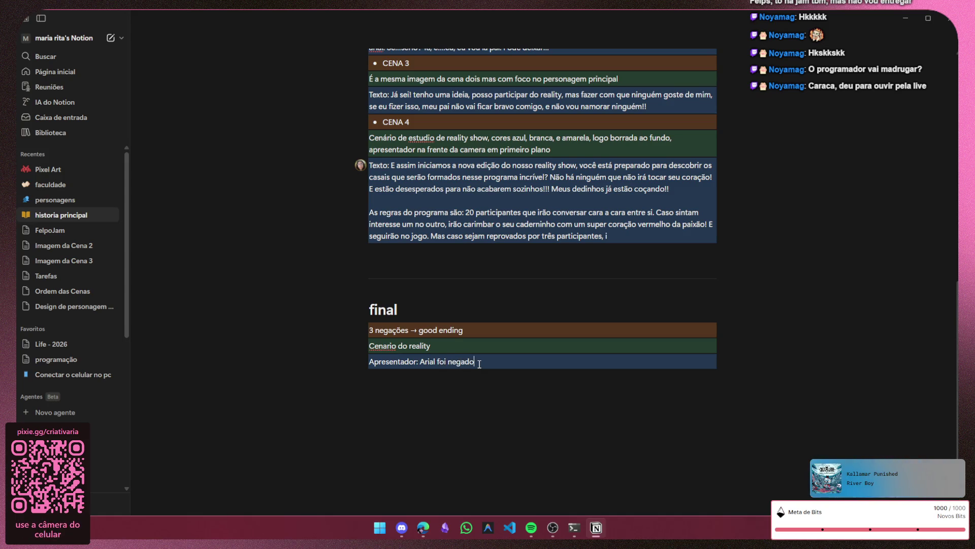
type(" por")
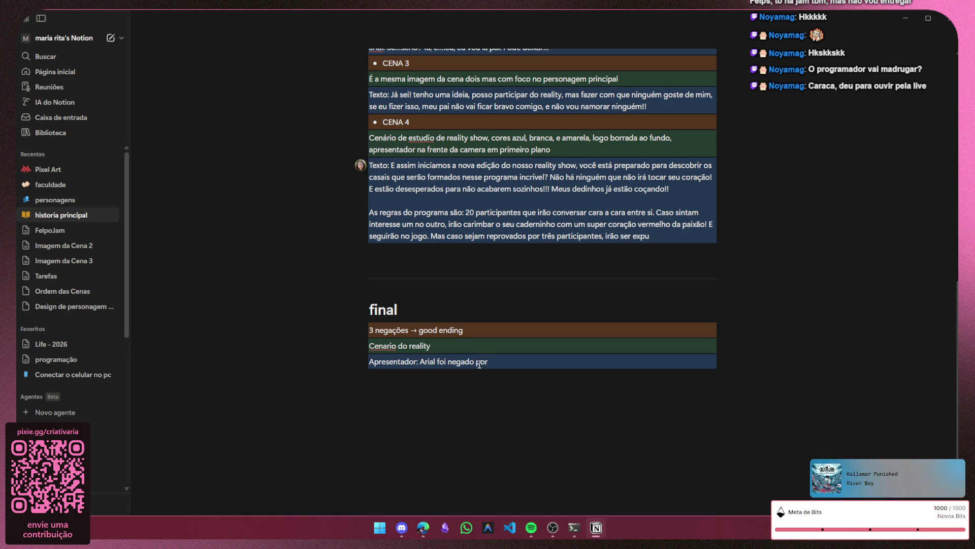
type(" três ")
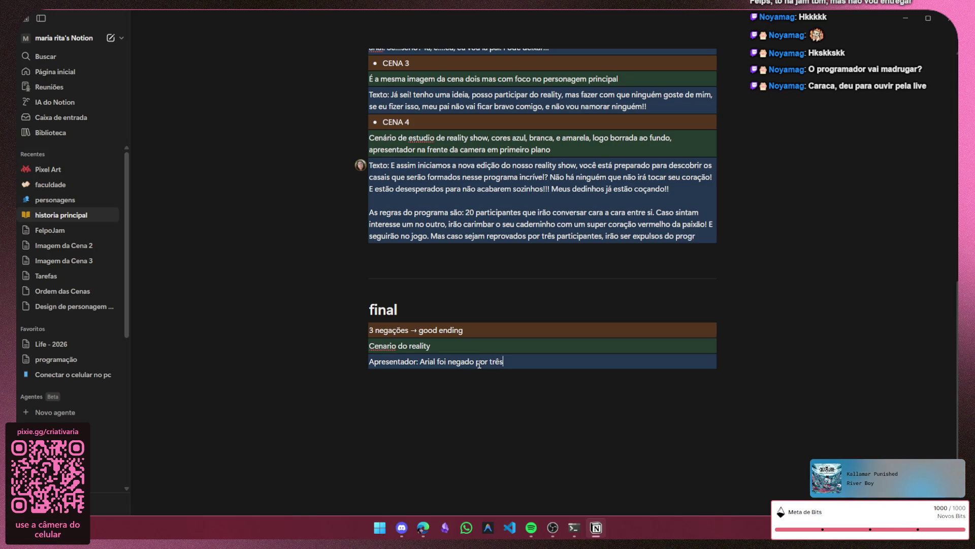
type("partic")
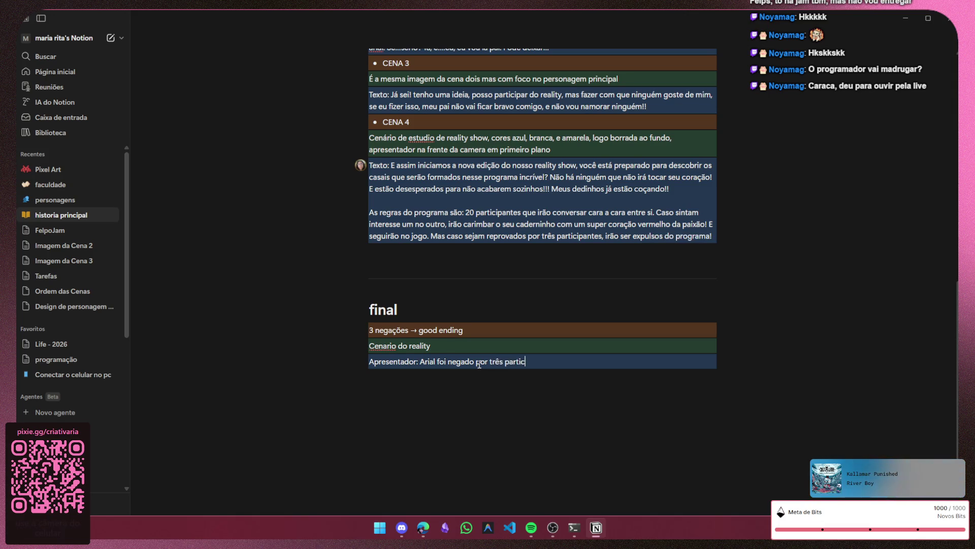
type("ipantes")
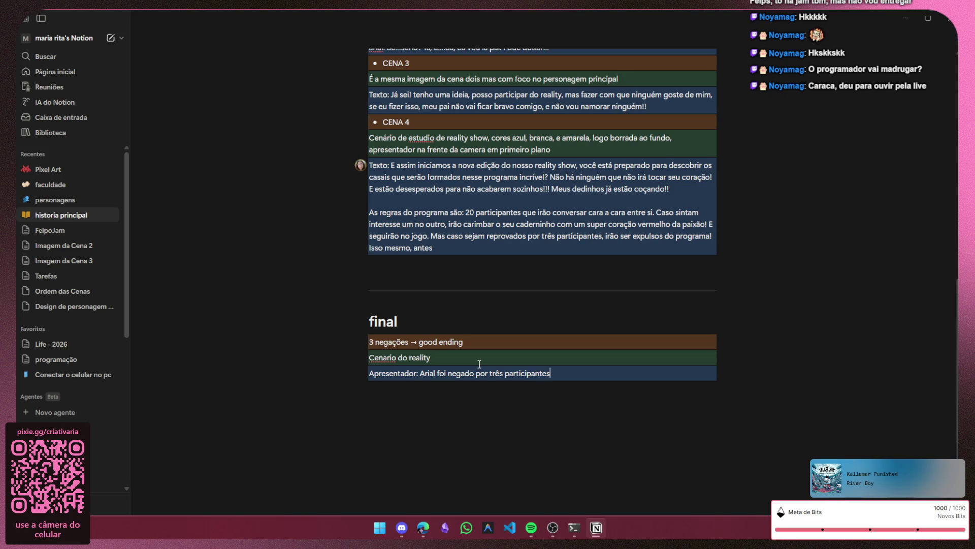
type(", o que sig")
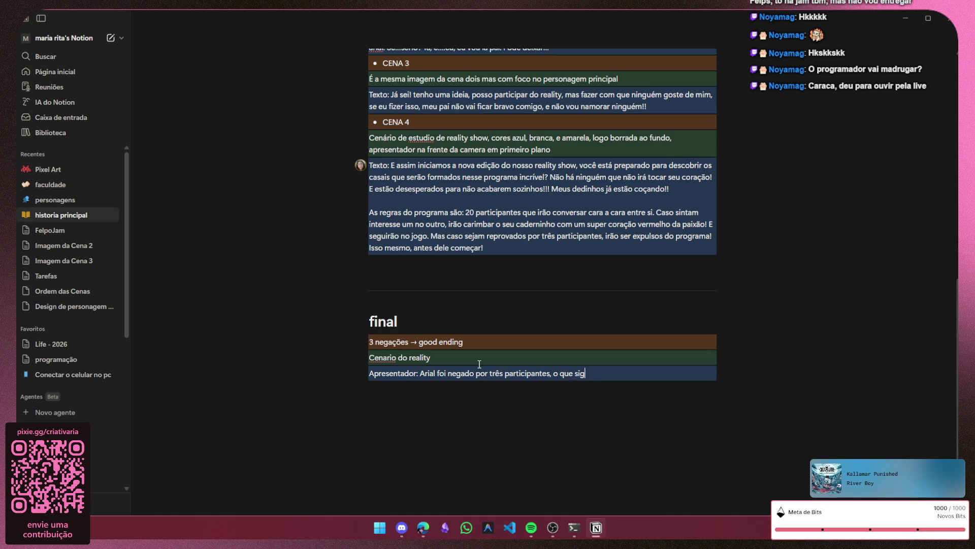
type("nifica que ele f")
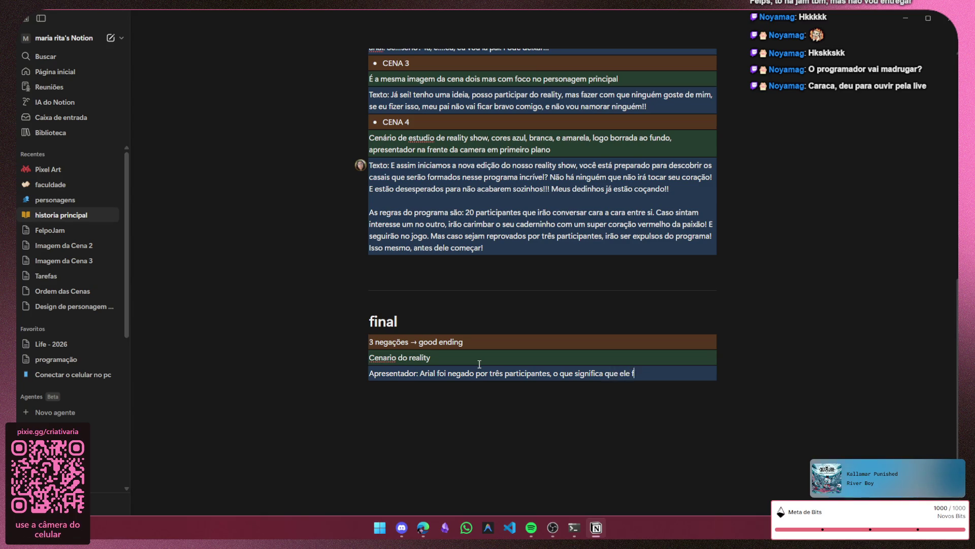
type("oi ELI")
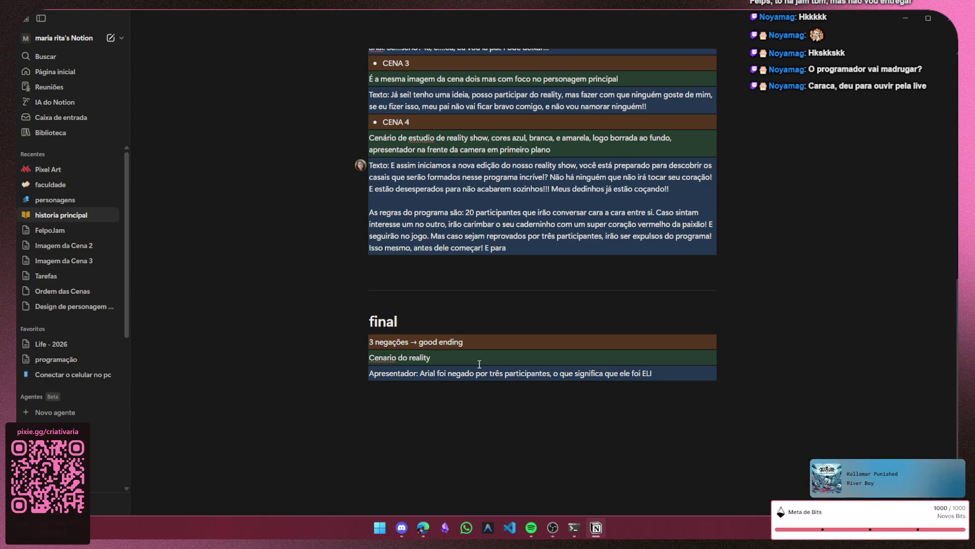
type("MINADO")
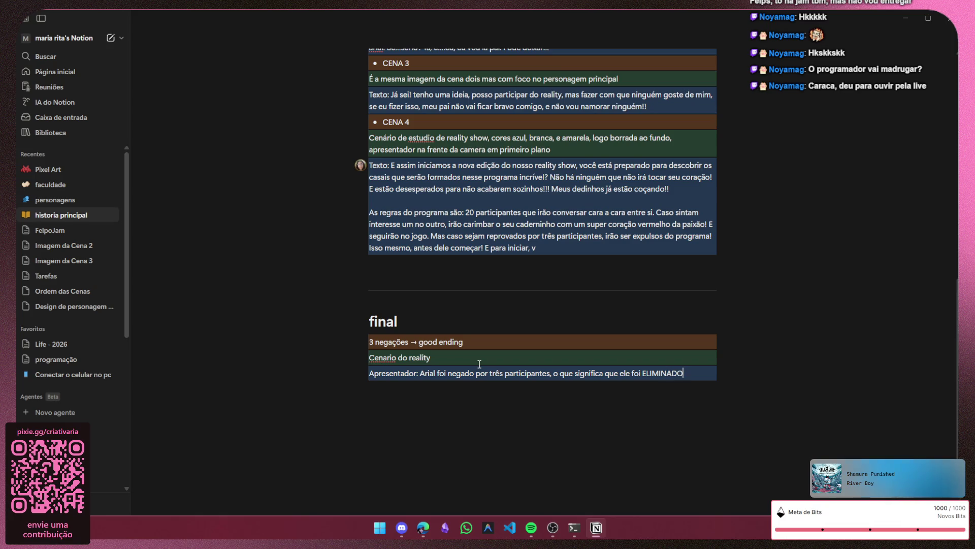
type(" do programa.")
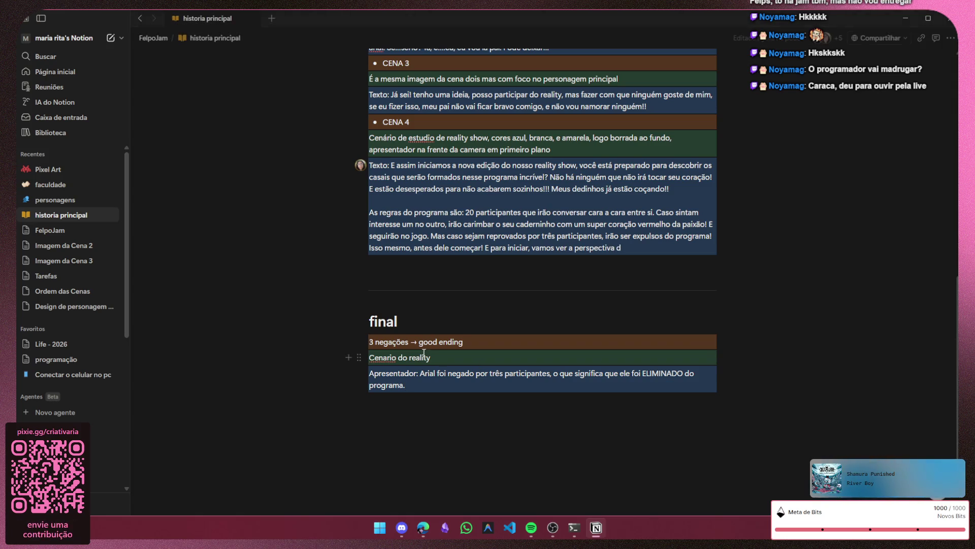
- Add 'Arial: FINALMENTE' below the presenter's ELIMINADO line, then minimize Notion
key("shift+Return")
type("Arial:")
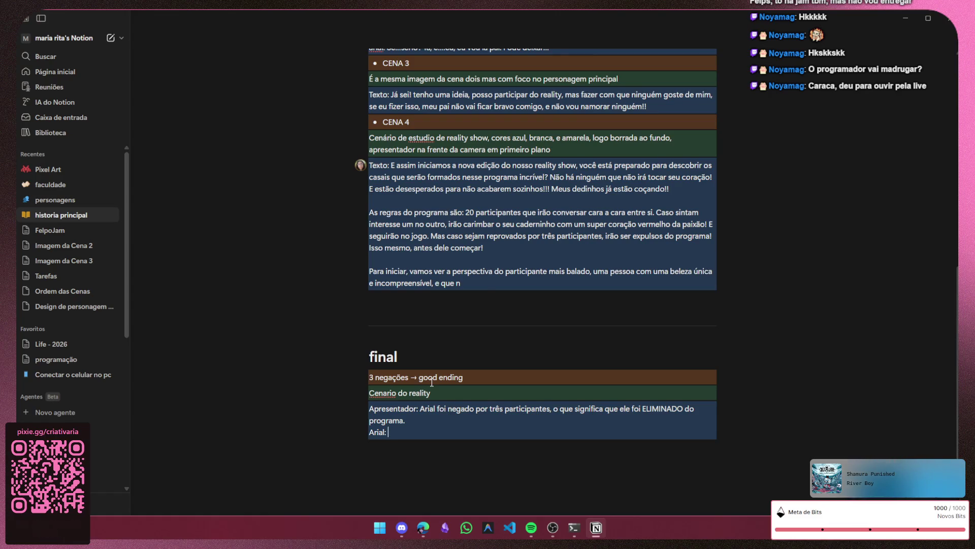
type("VAMO")
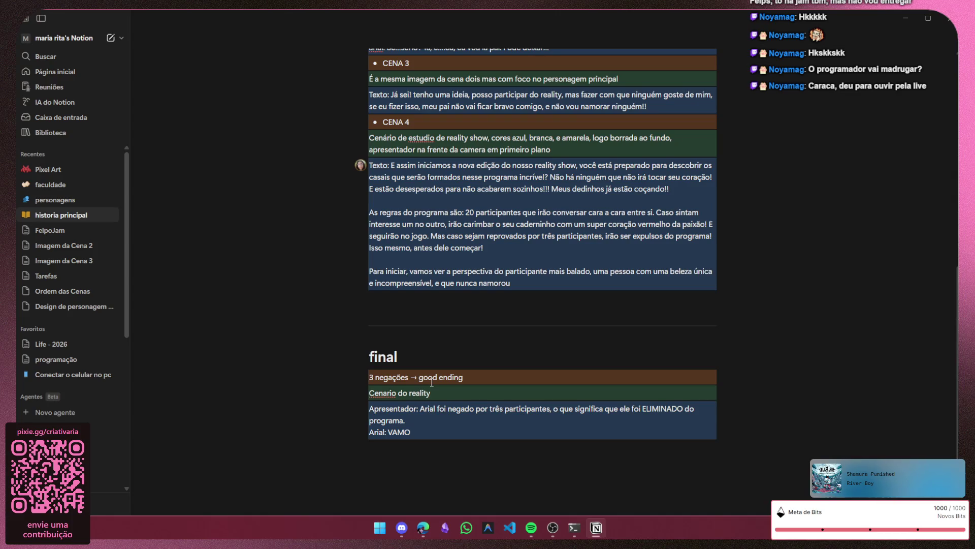
key("BackSpace")
key("BackSpace")
key("BackSpace")
type("FINALMENTRE")
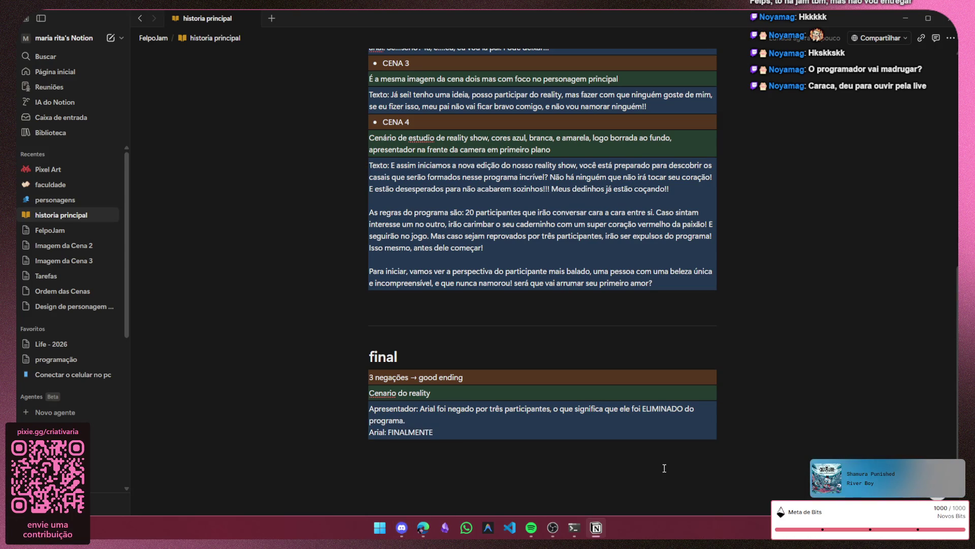
left_click(913, 20)
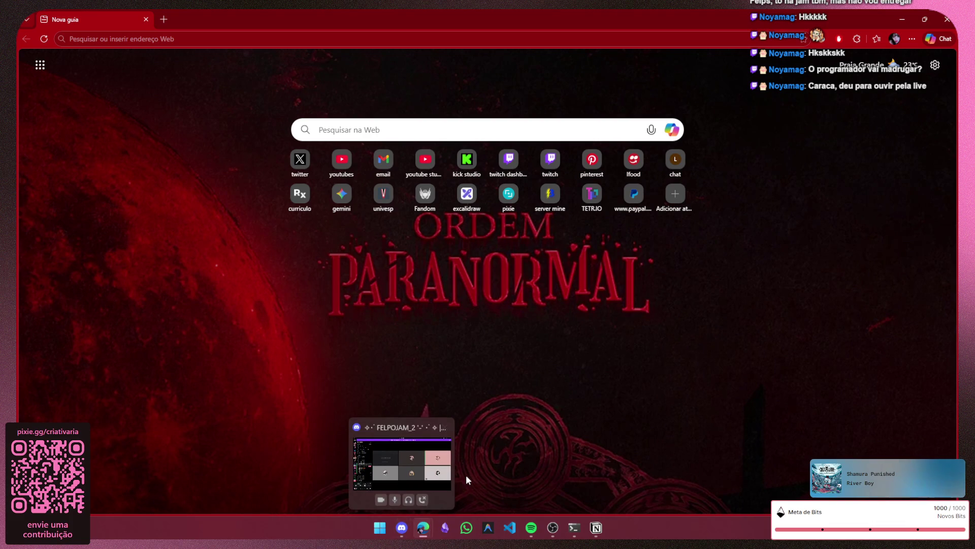
- Watch the participant's shared Excalidraw stream in the Discord call, then return to the Notion script
left_click(401, 527)
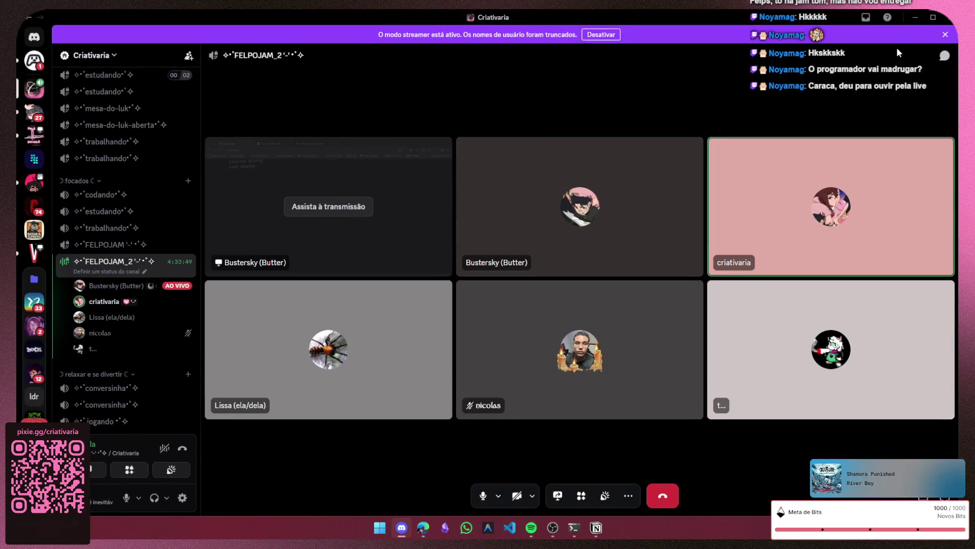
left_click(914, 17)
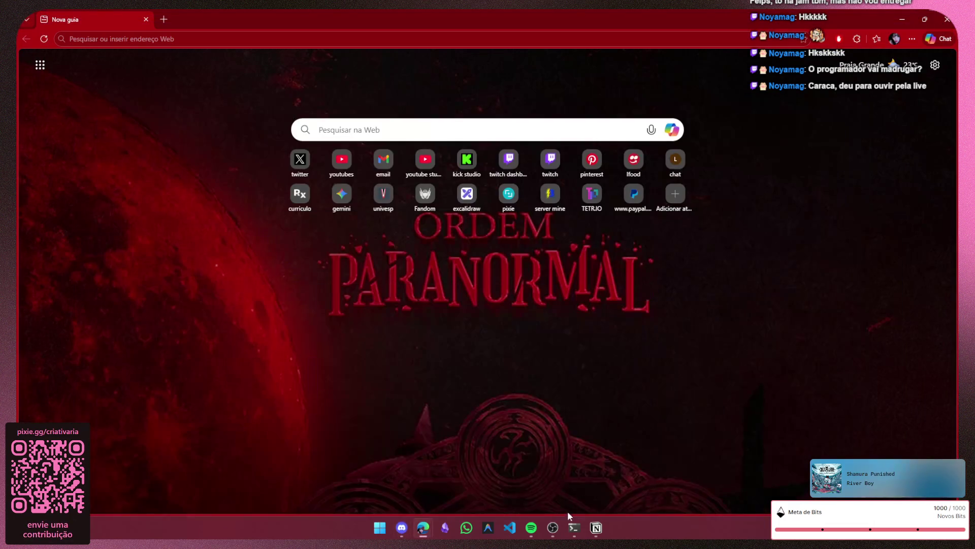
left_click(402, 528)
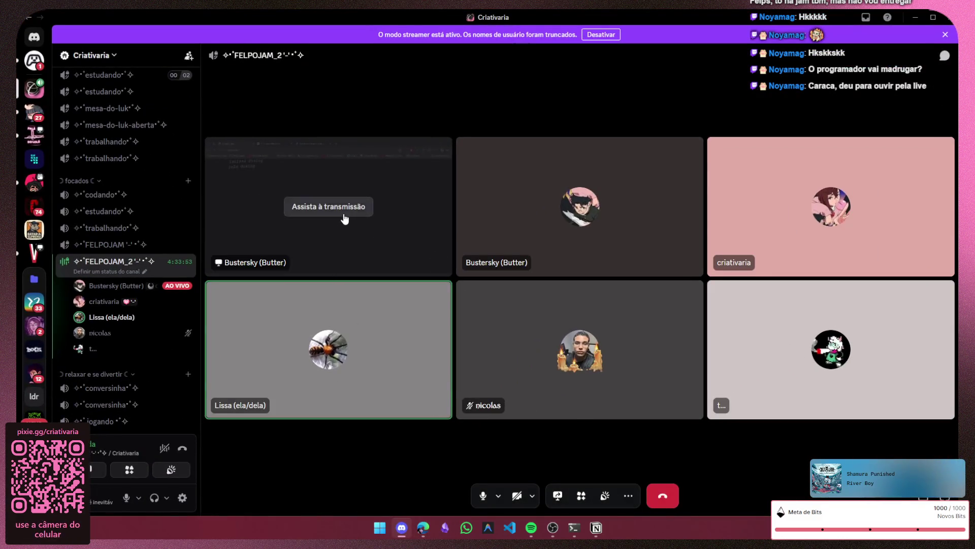
left_click(343, 219)
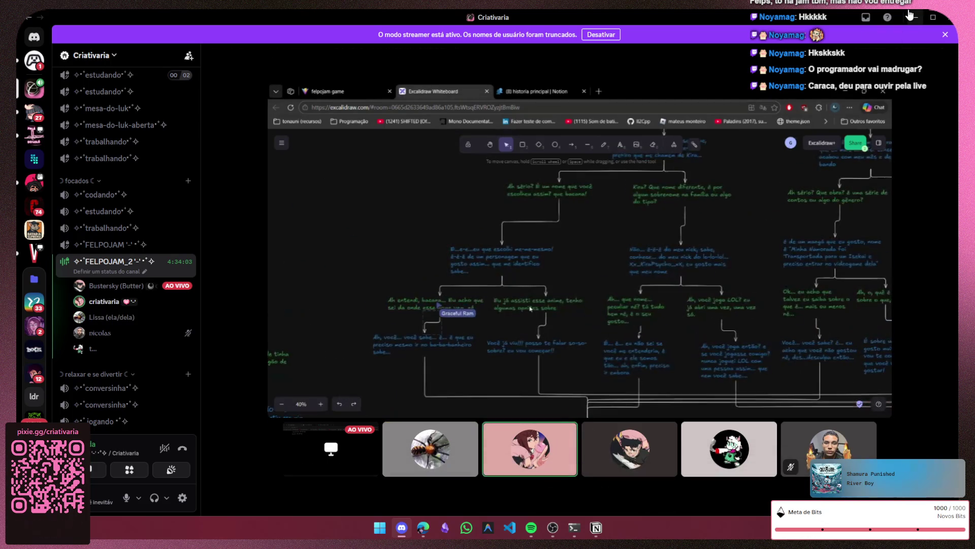
left_click(910, 15)
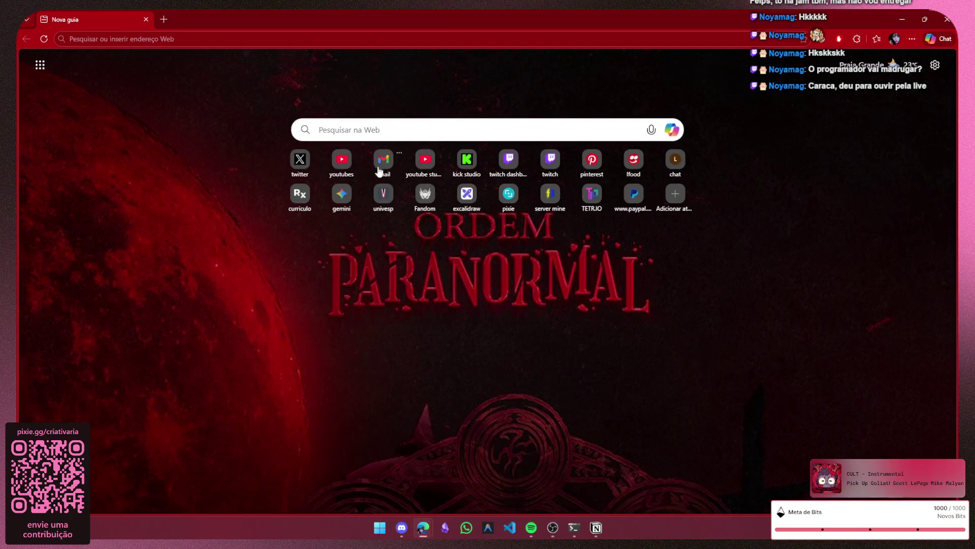
mouse_move(575, 527)
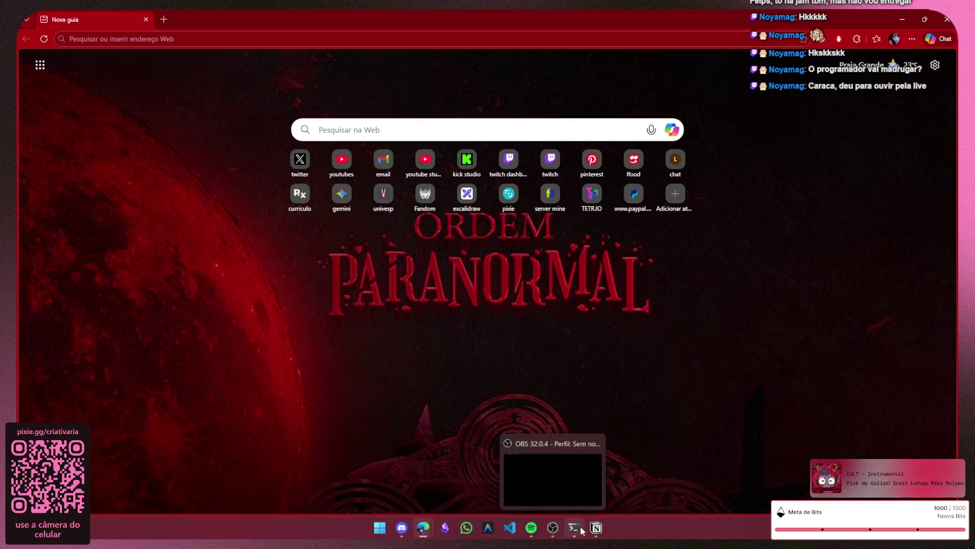
left_click(596, 528)
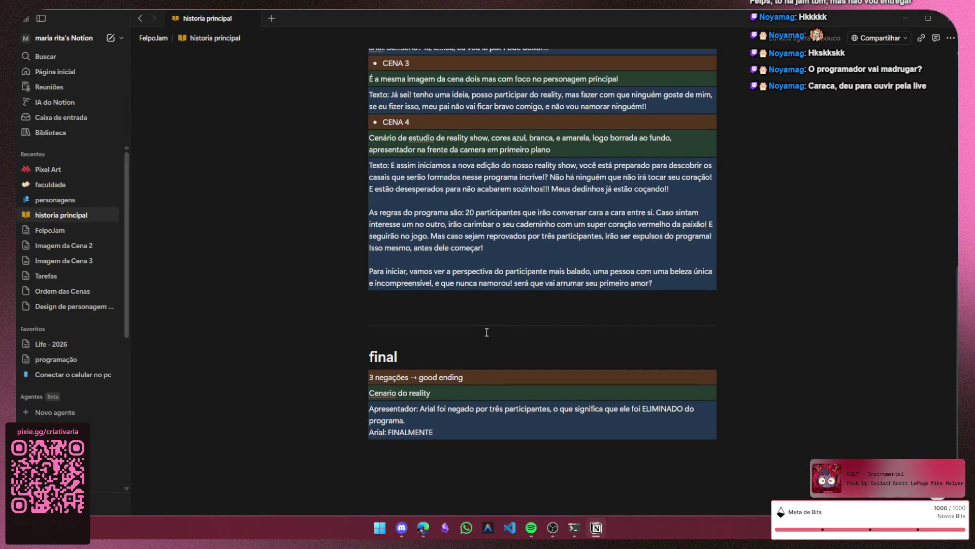
scroll(486, 332, "down", 2)
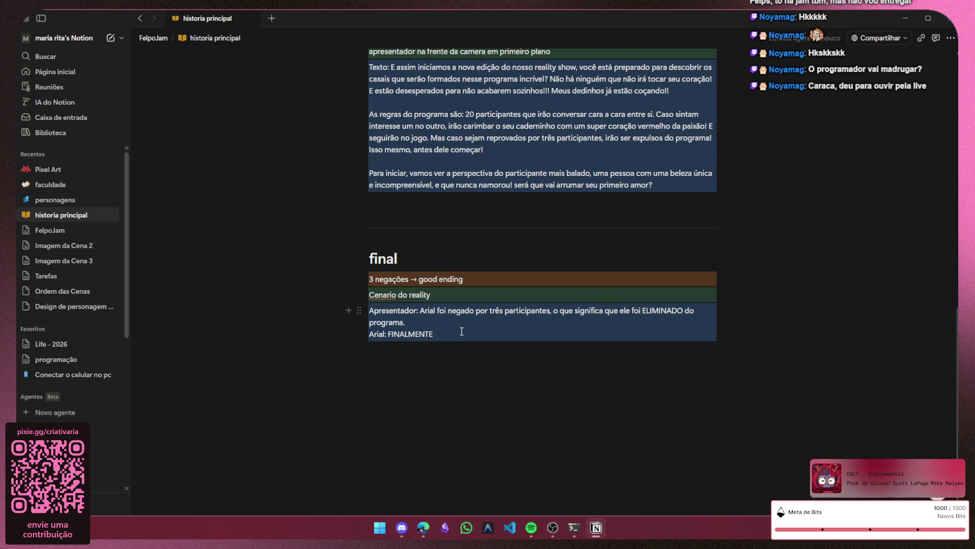
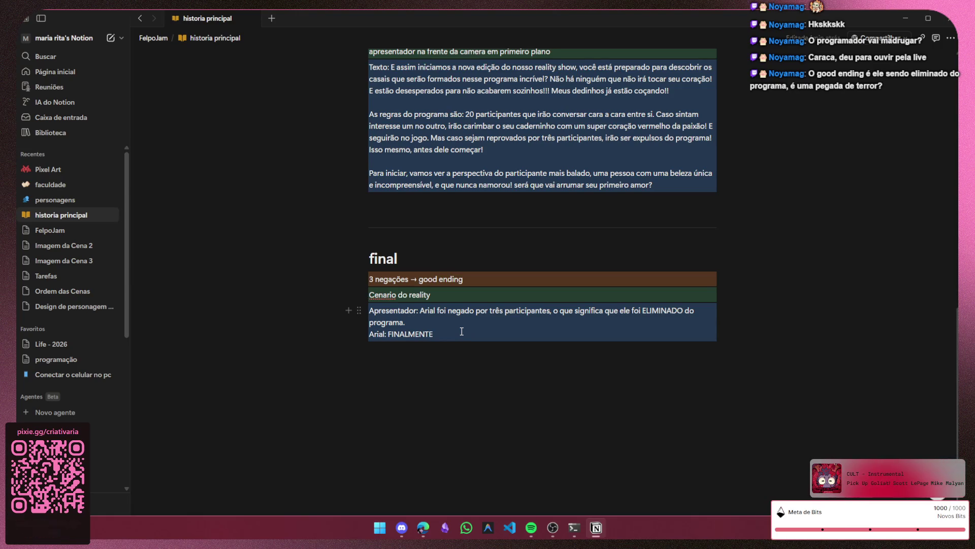
type("!!")
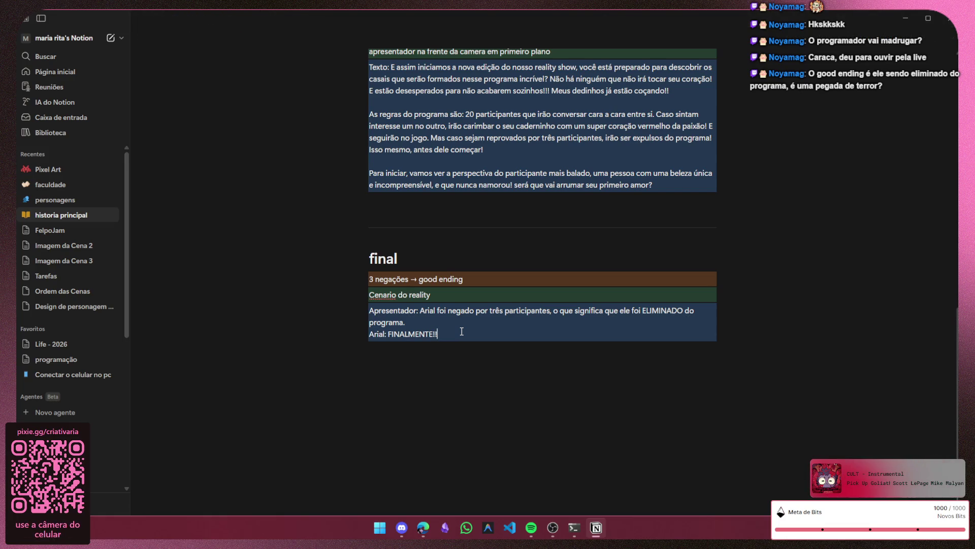
type(" EU ODEIO TODOS VOCES")
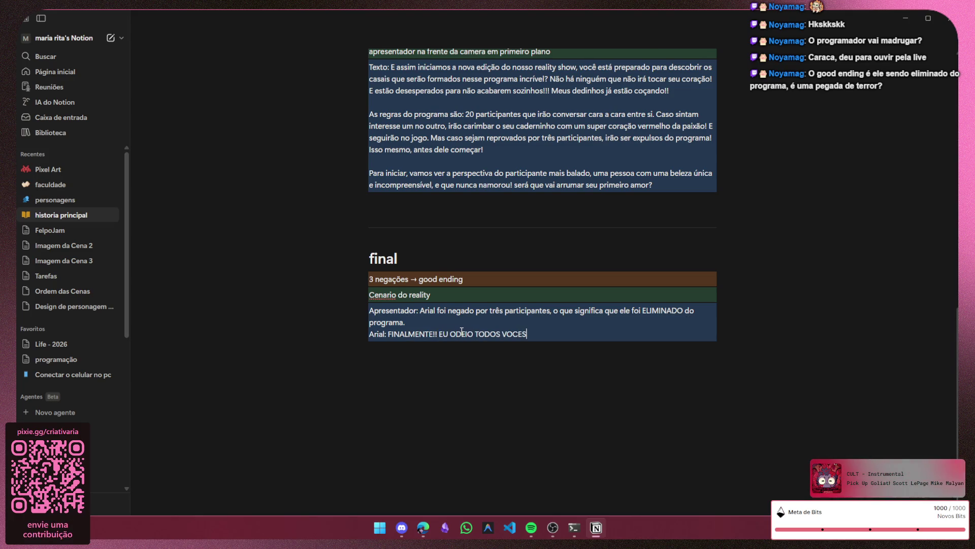
type("!!")
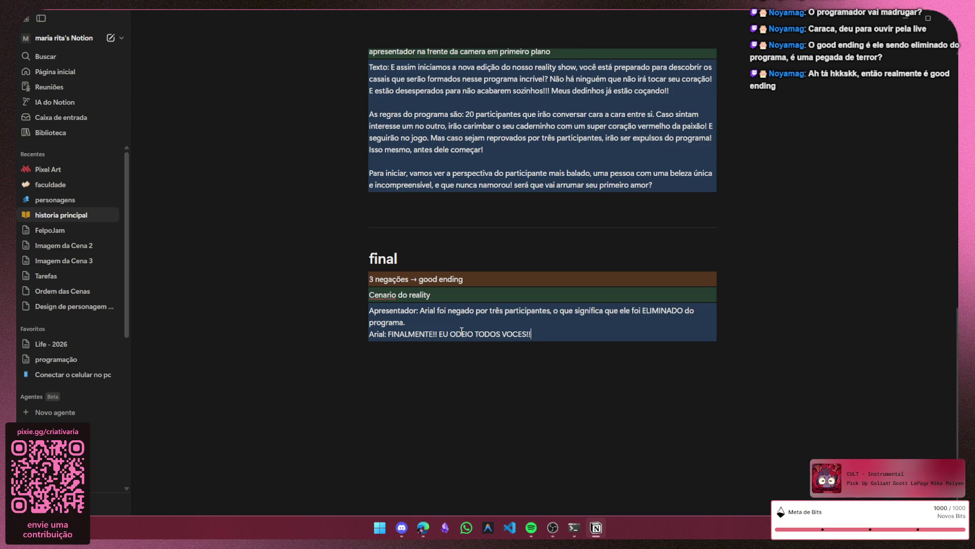
- Finish Arial's line as "FINALMENTE!! EU ODEIO VOCES TODOS ME ODEIAM!! OBRIGADA", fixing a typo at the end
key("BackSpace")
key("BackSpace")
key("BackSpace")
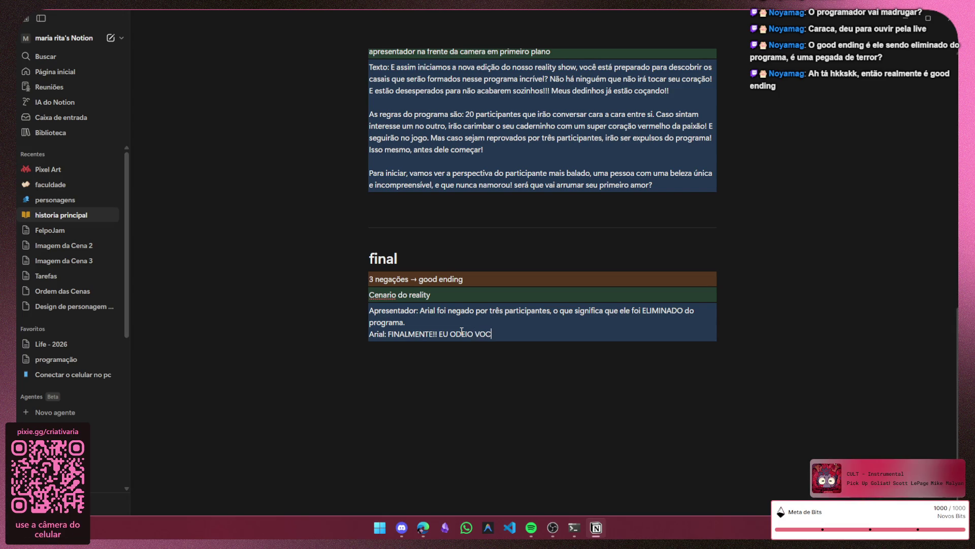
type("ES TODOS ME ODEI")
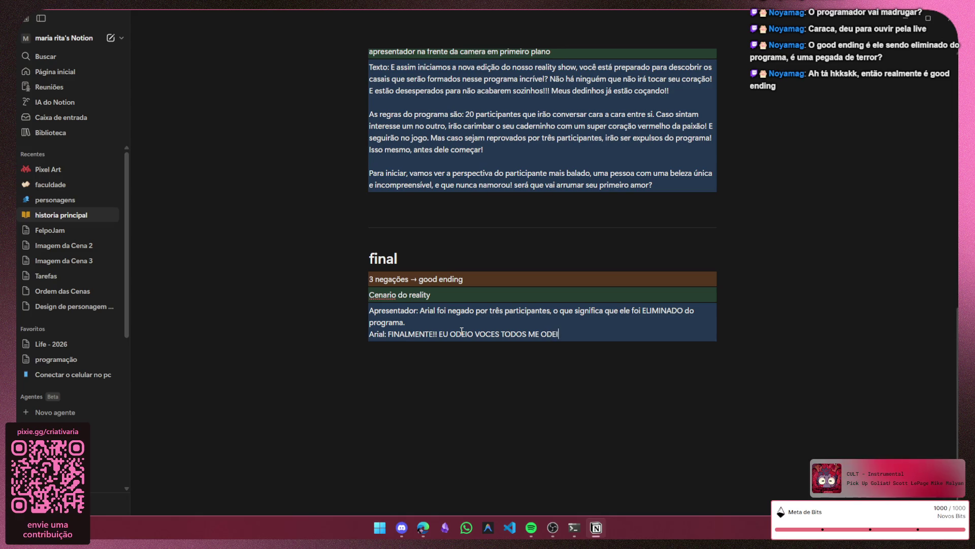
type("AM")
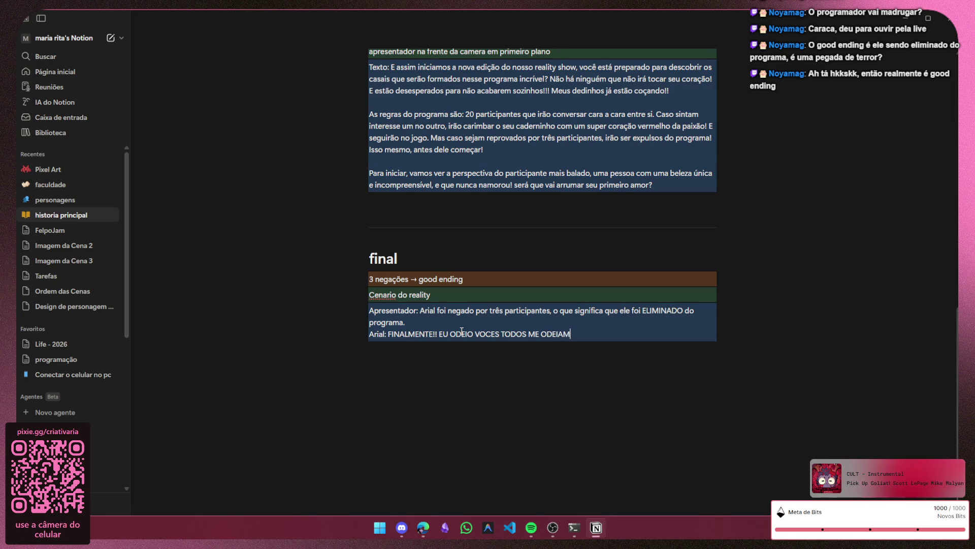
type("!! OBRIGADA")
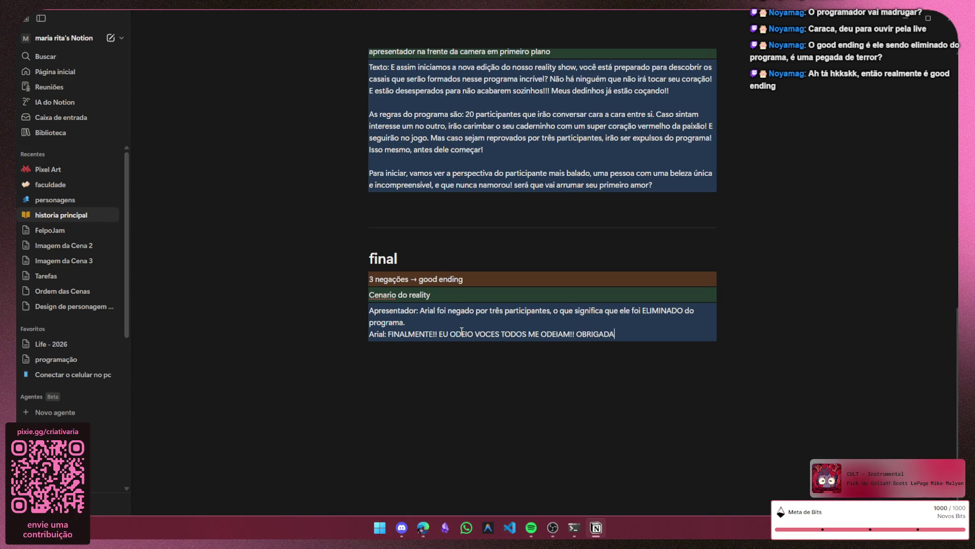
right_click(488, 337)
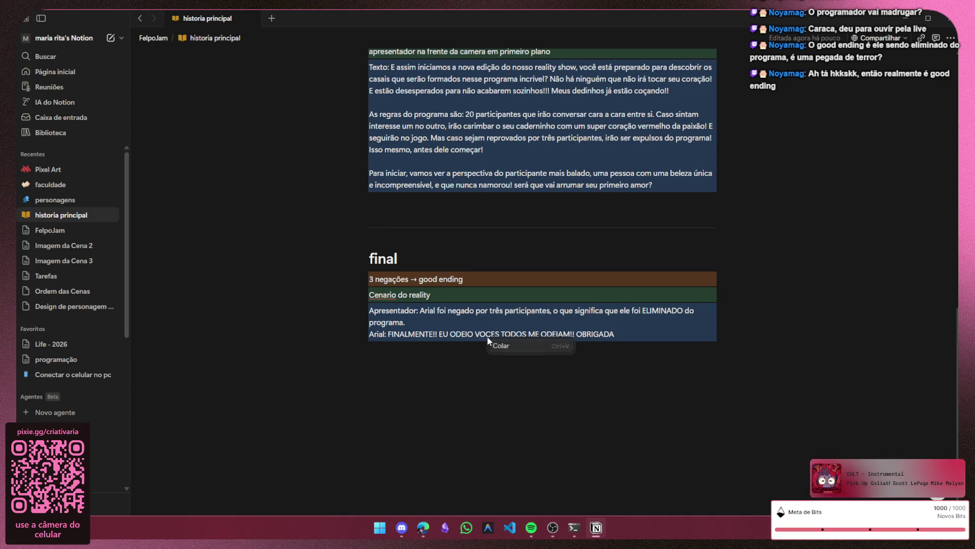
- Correct VOCES to VOCÊS and accept the spellcheck's accented spelling Cenário for the scene heading
left_click(494, 334)
key("BackSpace")
type("Ê")
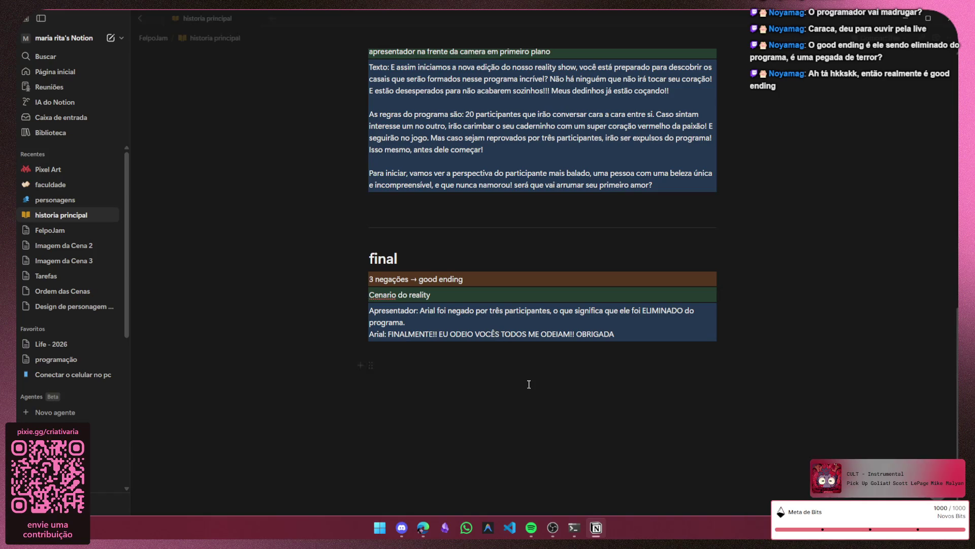
key("End")
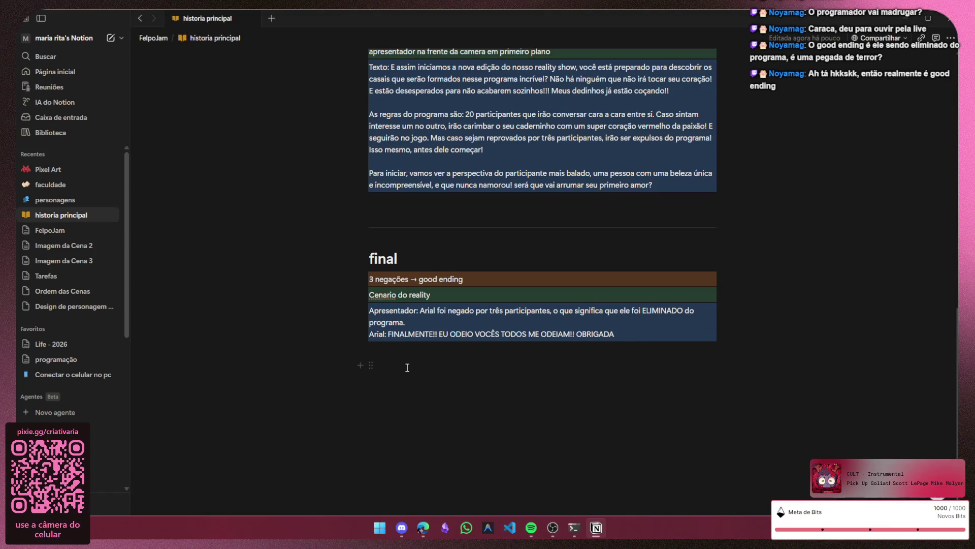
right_click(386, 297)
left_click(387, 310)
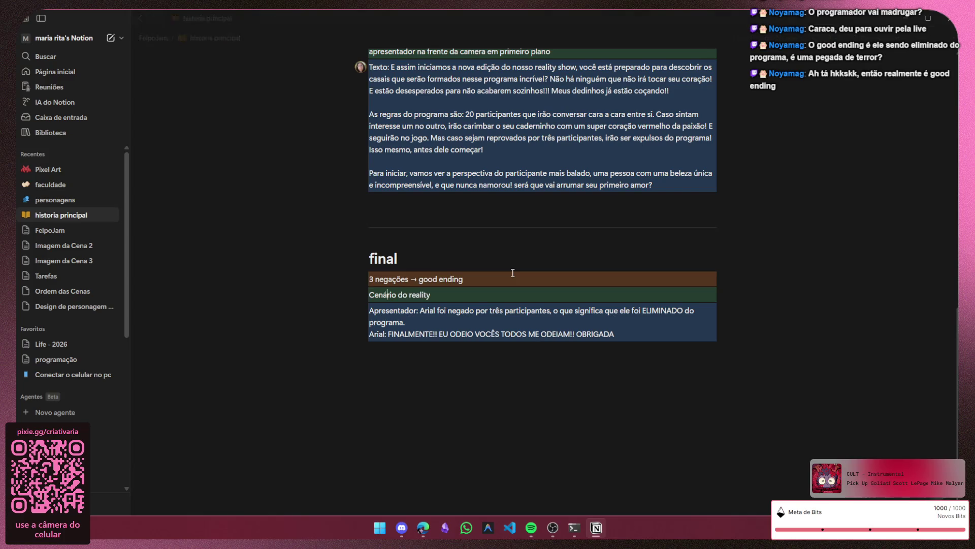
- Insert "E " before TODOS and end Arial's line with "OBRIGADA!"
left_click(629, 331)
left_click_drag(630, 331, 434, 334)
left_click(448, 334)
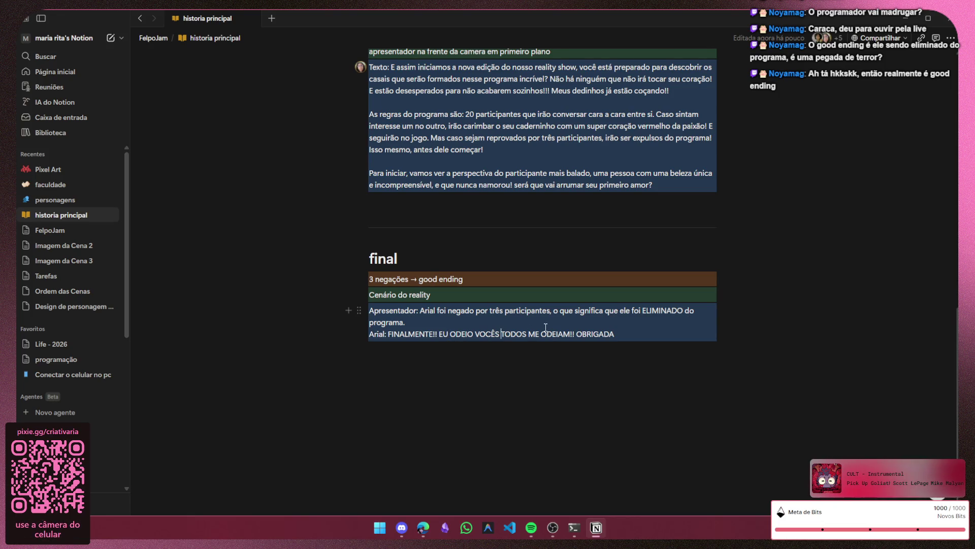
left_click(504, 334)
type("E")
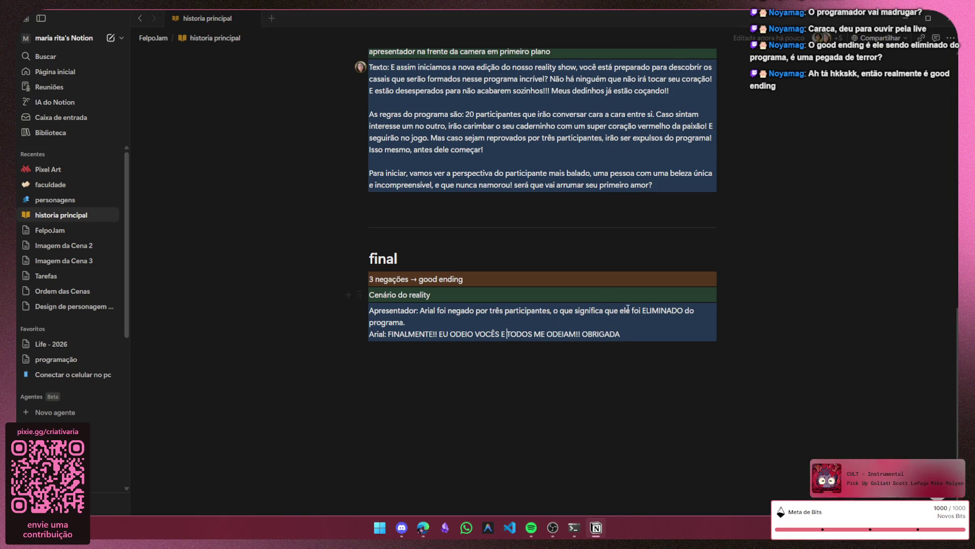
left_click(631, 336)
type("!!")
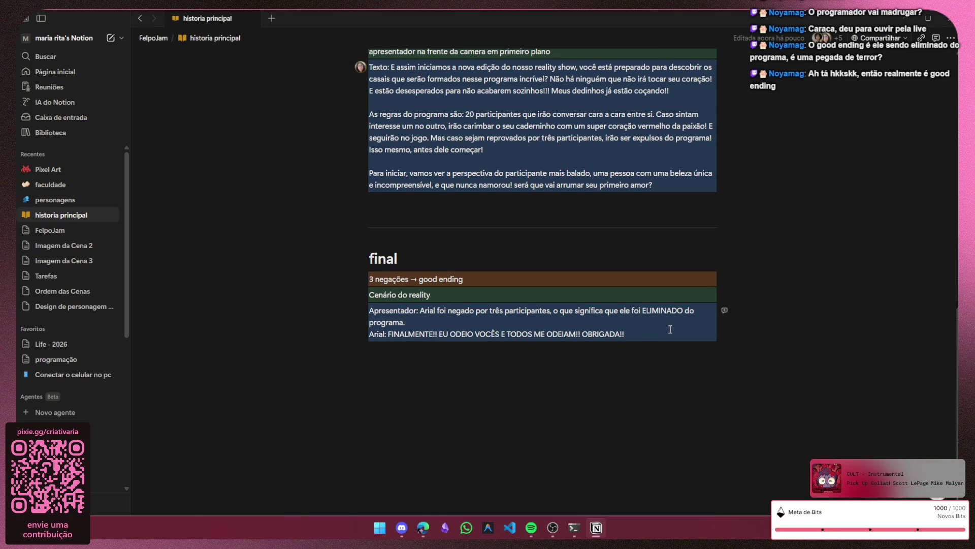
key("BackSpace")
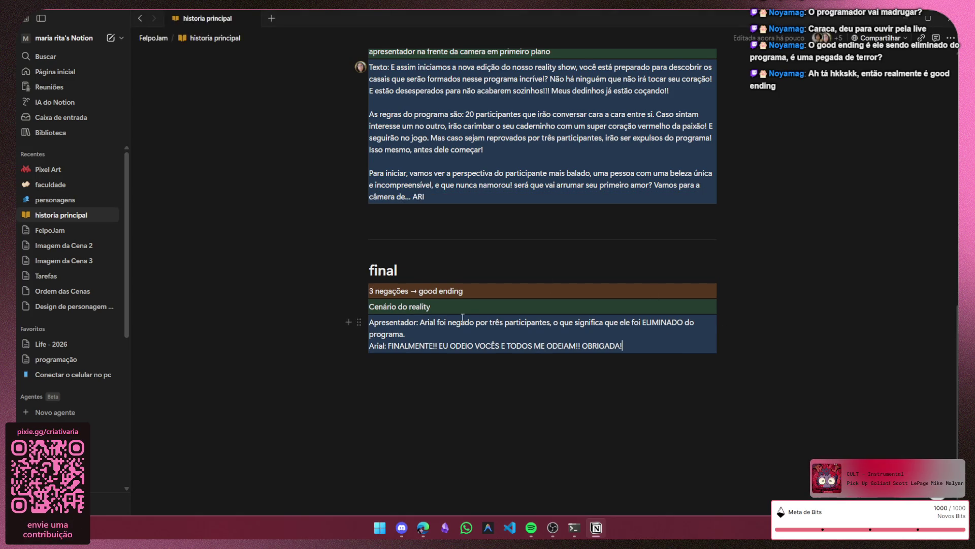
type("Vamos para a câmera de... ARIAL!!!!!!!!")
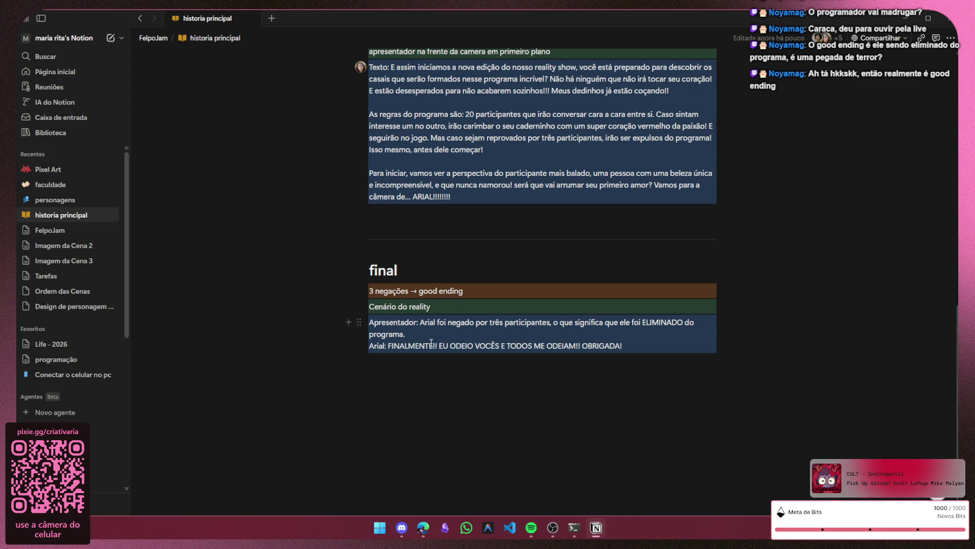
- Extend the green Cenário do reality line: the presenter leaves, the 3 characters appear and Arial speaks
left_click(438, 372)
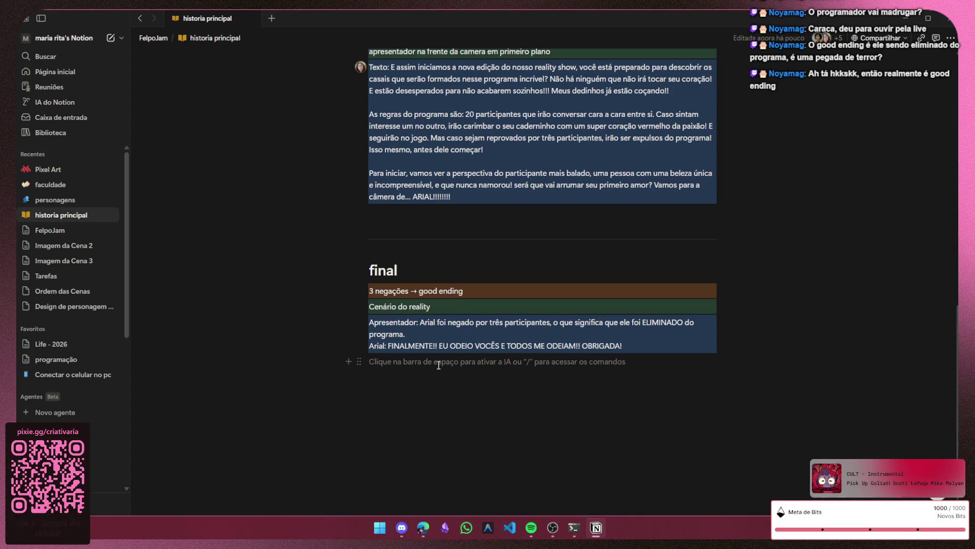
left_click(637, 343)
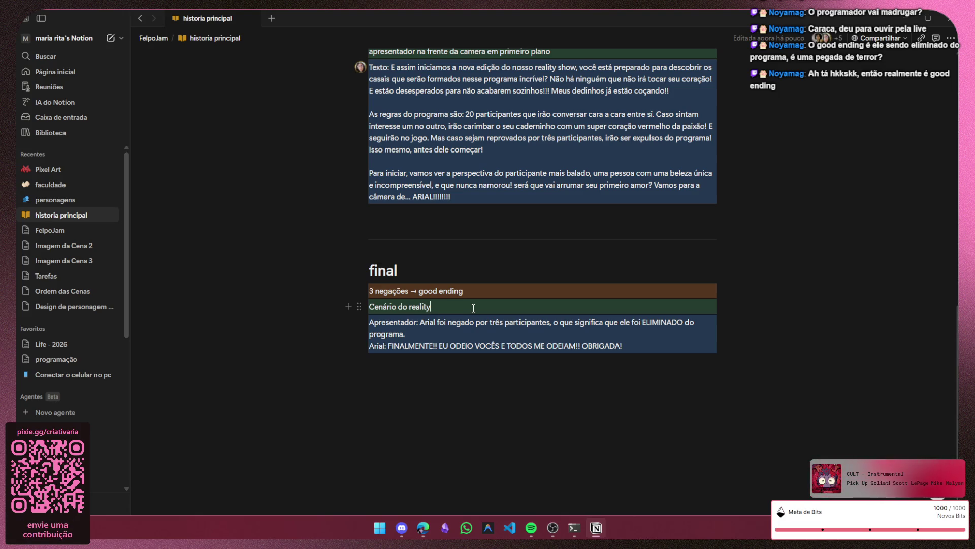
type(" - todos os")
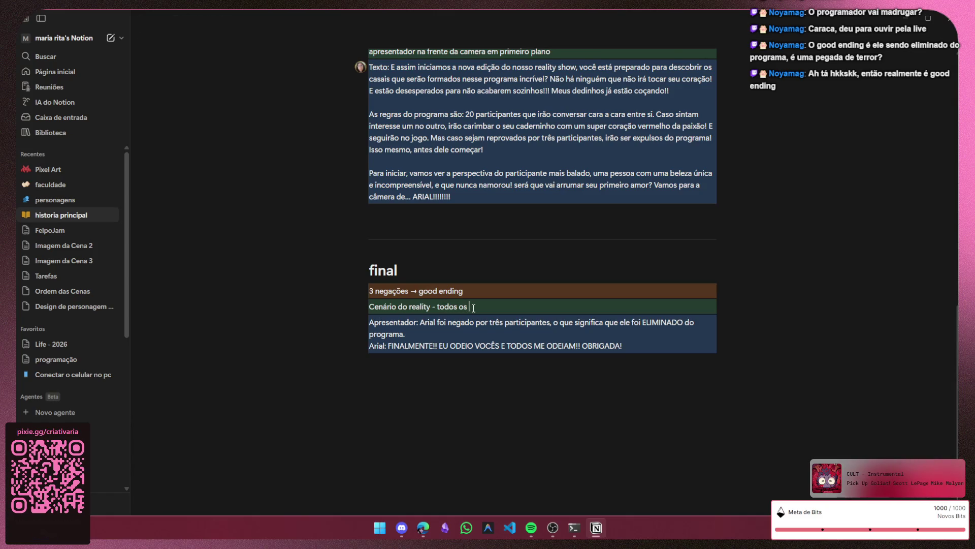
type(" 3 person")
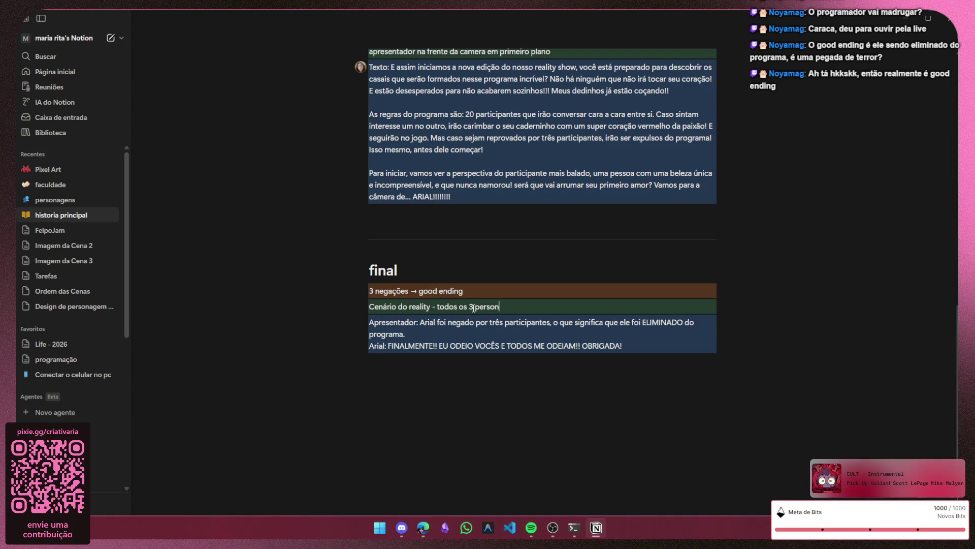
type("agens na")
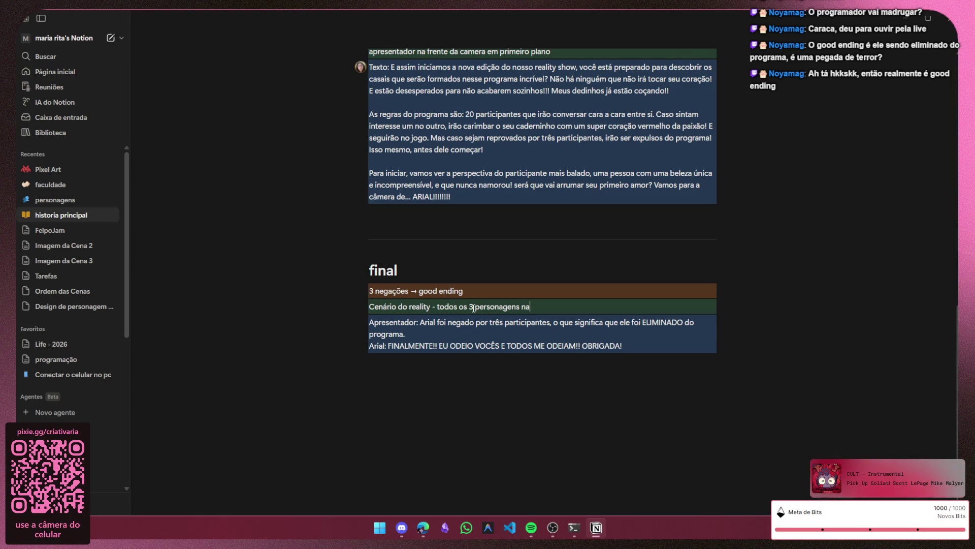
type(" tela")
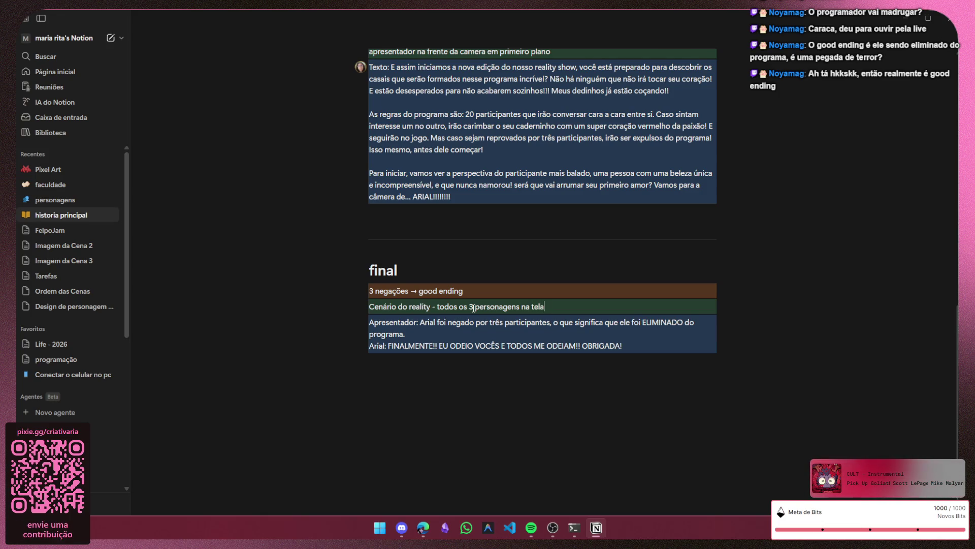
key("ctrl+BackSpace")
key("ctrl+BackSpace")
key("ctrl+BackSpace")
key("ctrl+BackSpace")
key("ctrl+BackSpace")
key("ctrl+BackSpace")
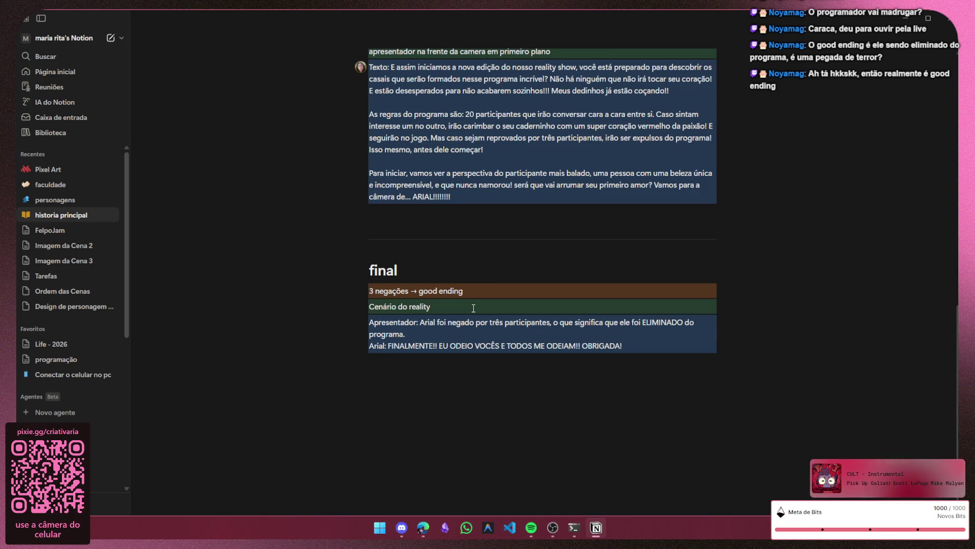
type("- todos os")
key("BackSpace")
key("BackSpace")
key("BackSpace")
key("BackSpace")
key("BackSpace")
key("BackSpace")
key("BackSpace")
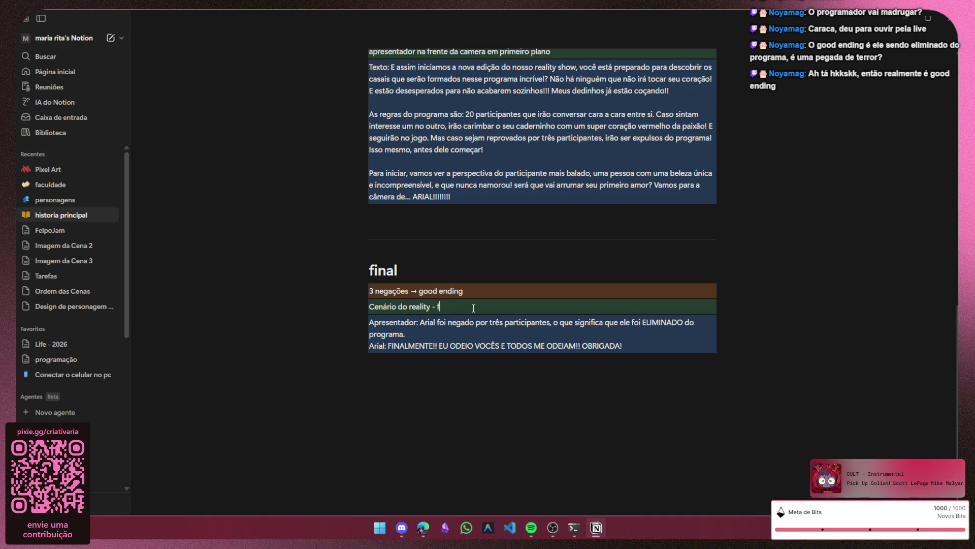
type("present")
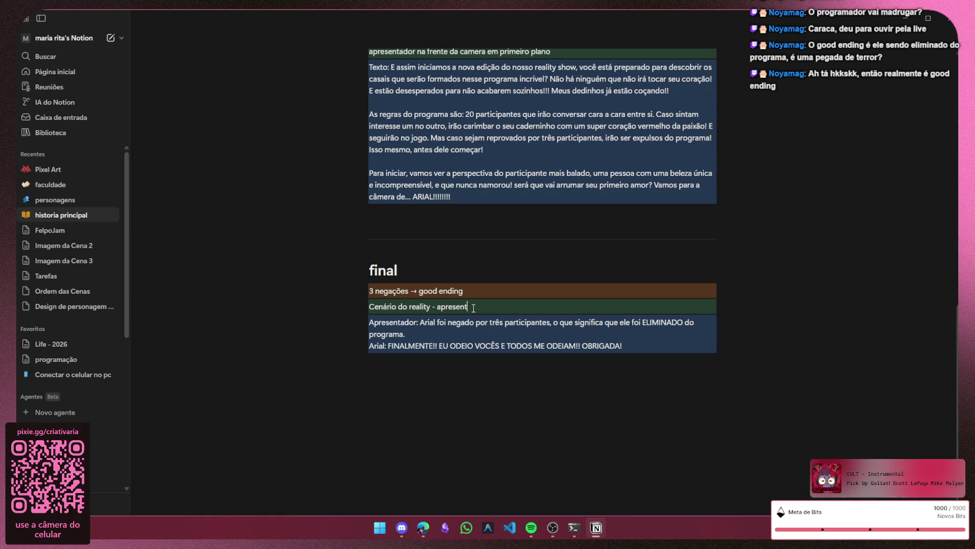
type("ador fala e saí de s")
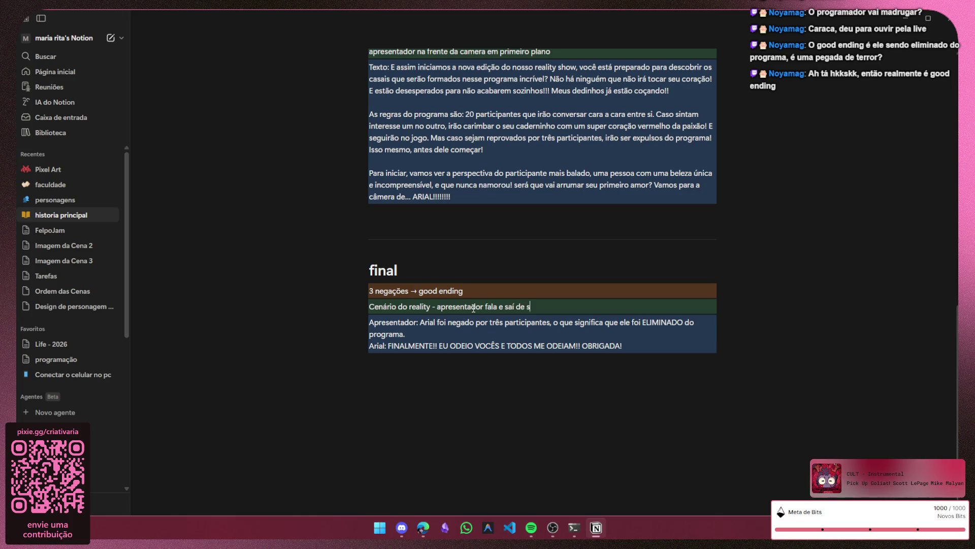
key("BackSpace")
type("cena - aparece")
type("m os 3")
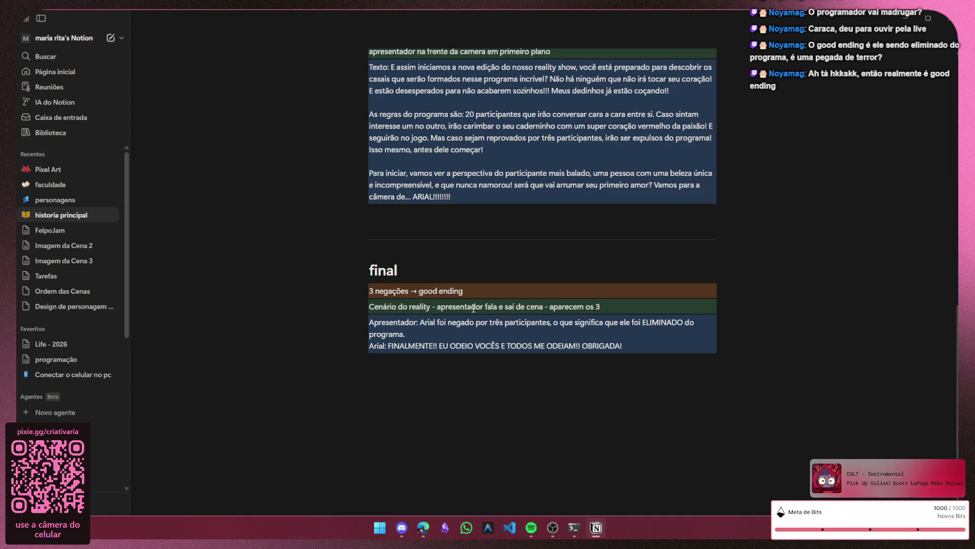
type(" personage")
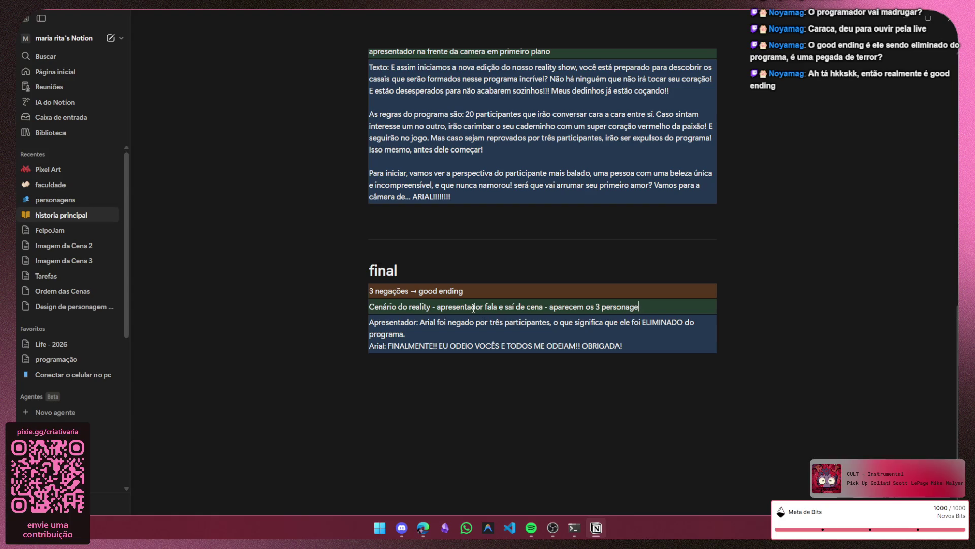
type("ns e o arial fala")
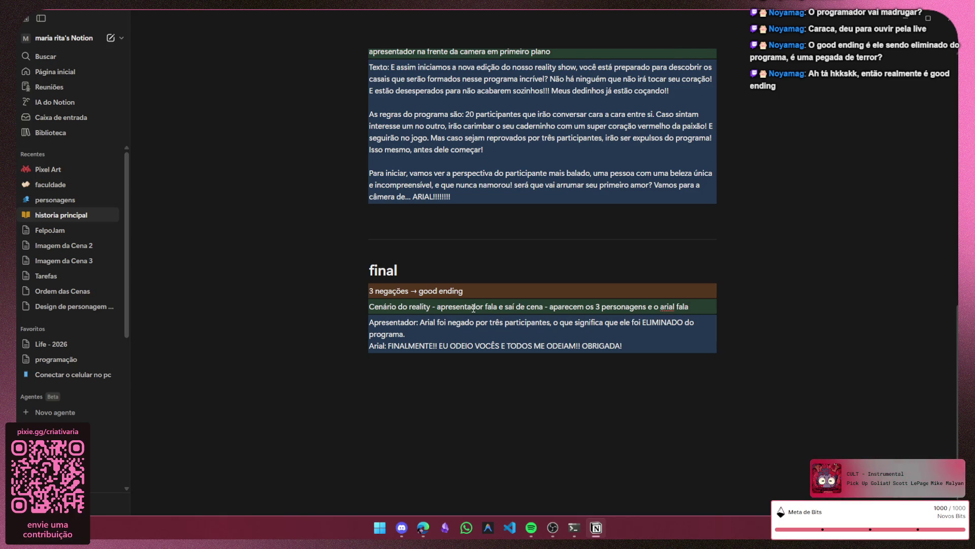
left_click(482, 384)
left_click(406, 363)
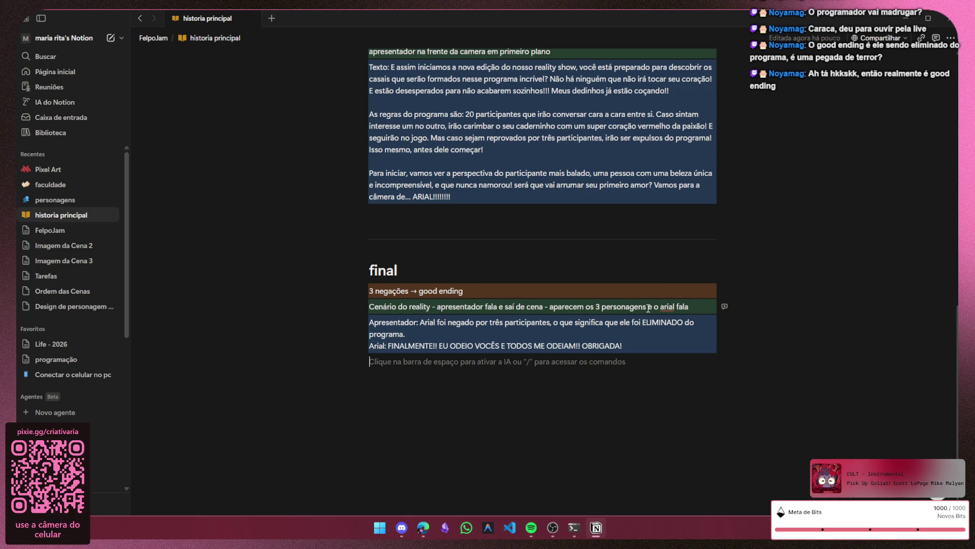
- Cut the green scene line back to "Cenário do reality -" ready for 'apresentador e os 3 personagens na cena'
left_click(649, 307)
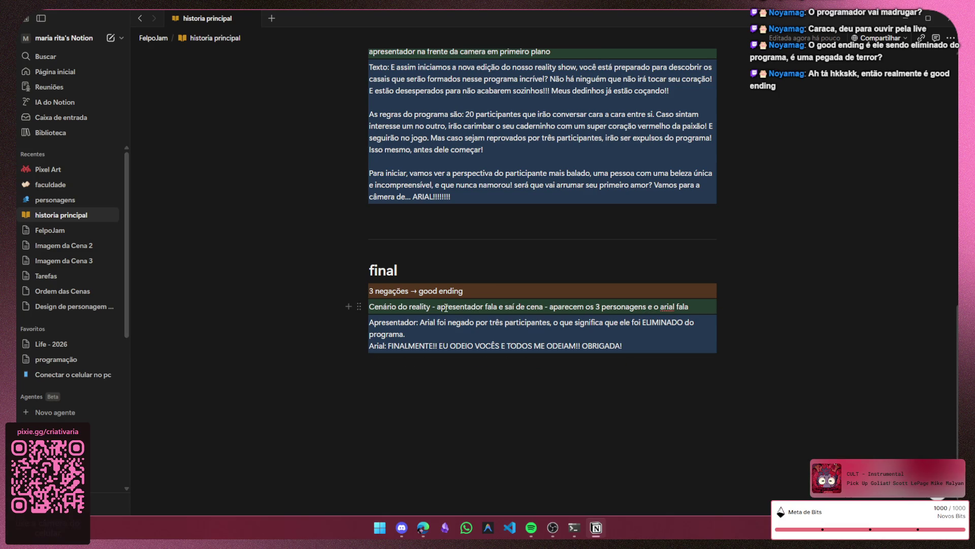
left_click_drag(445, 309, 506, 308)
left_click(518, 306)
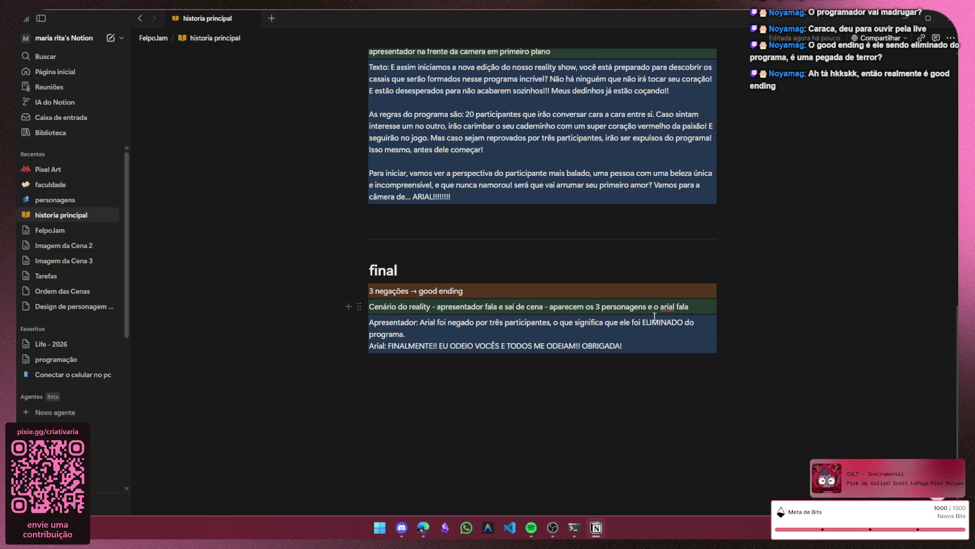
mouse_move(646, 308)
left_mouse_down()
mouse_move(439, 306)
mouse_move(498, 304)
left_mouse_up()
key("BackSpace")
key("BackSpace")
key("BackSpace")
key("BackSpace")
key("BackSpace")
key("BackSpace")
key("BackSpace")
key("Right")
key("Right")
key("Right")
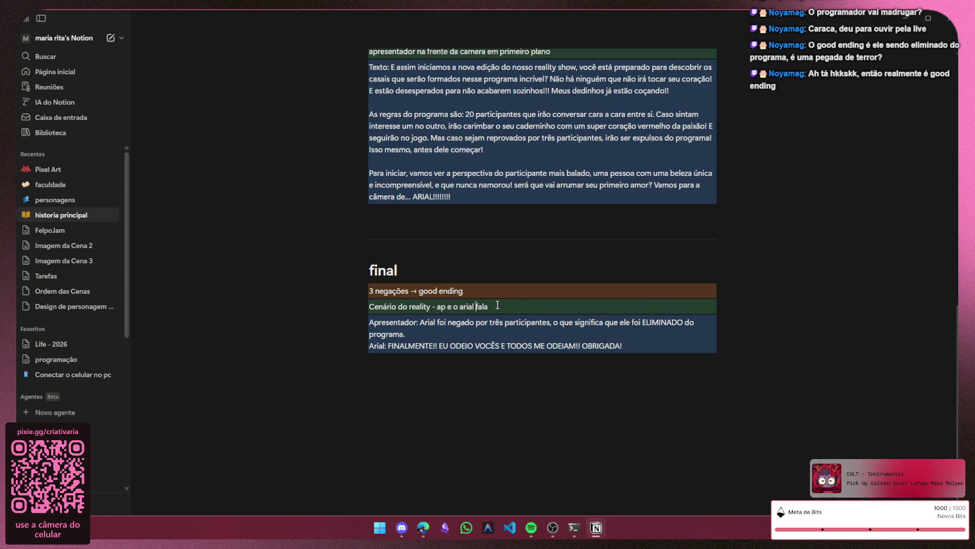
key("ctrl+shift+Left")
key("ctrl+shift+Left")
key("ctrl+shift+Left")
key("ctrl+shift+Left")
key("ctrl+shift+Left")
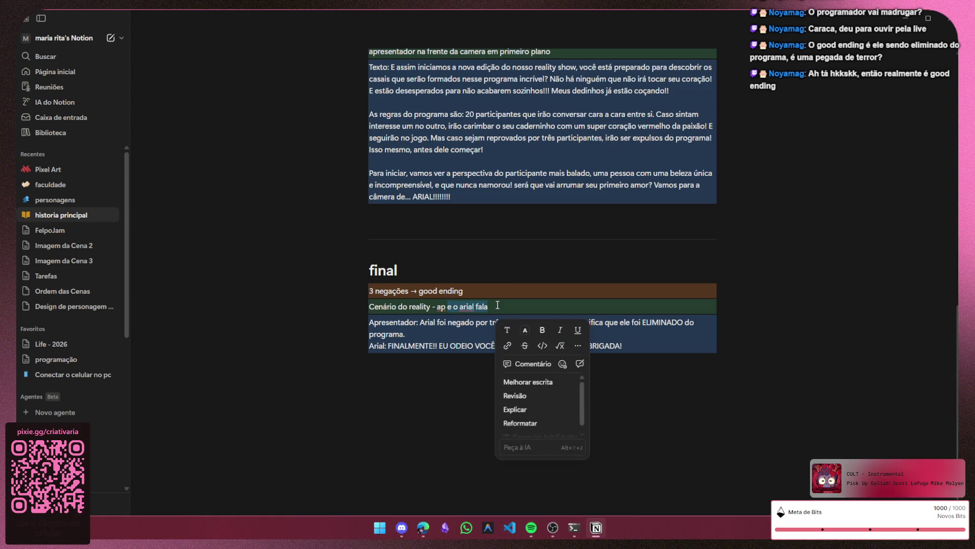
key("BackSpace")
type("a")
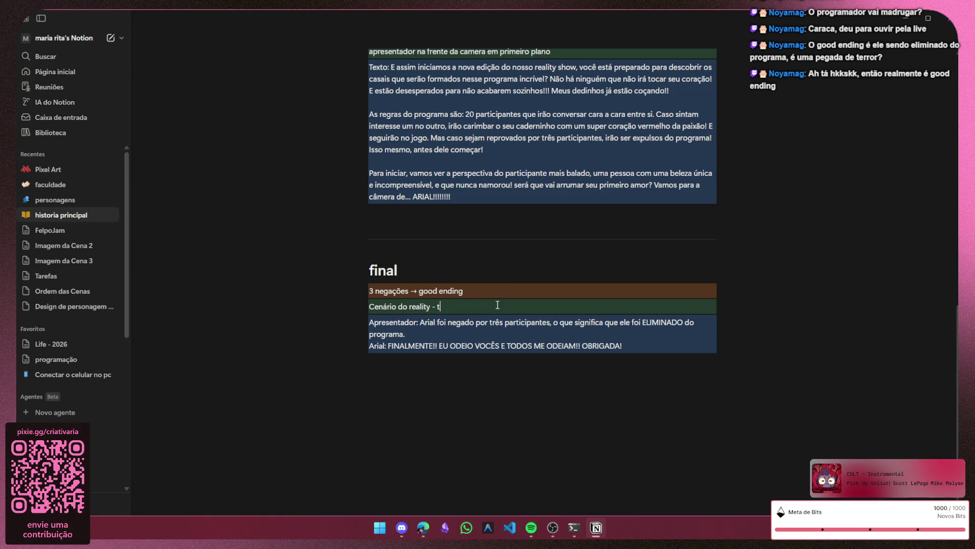
type("presentador")
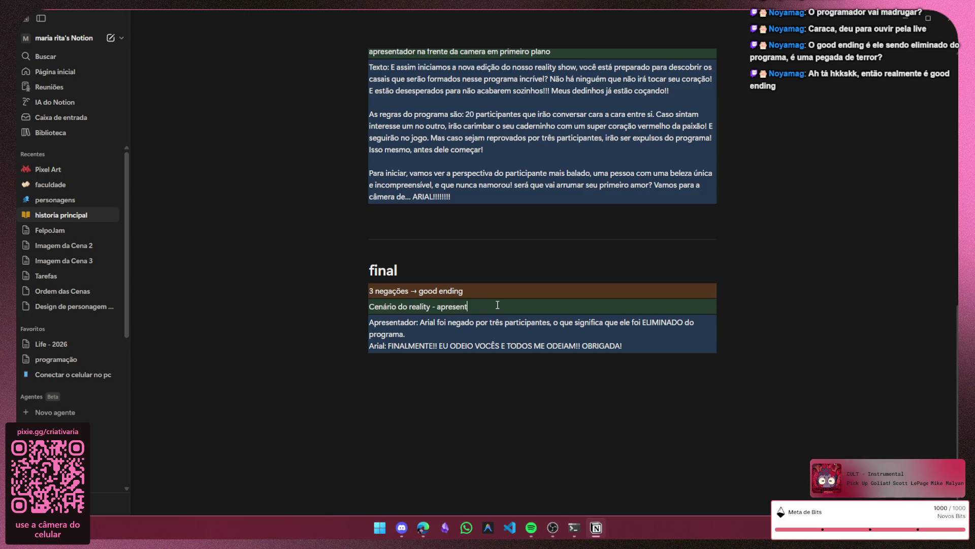
type(" e os 3 personagen")
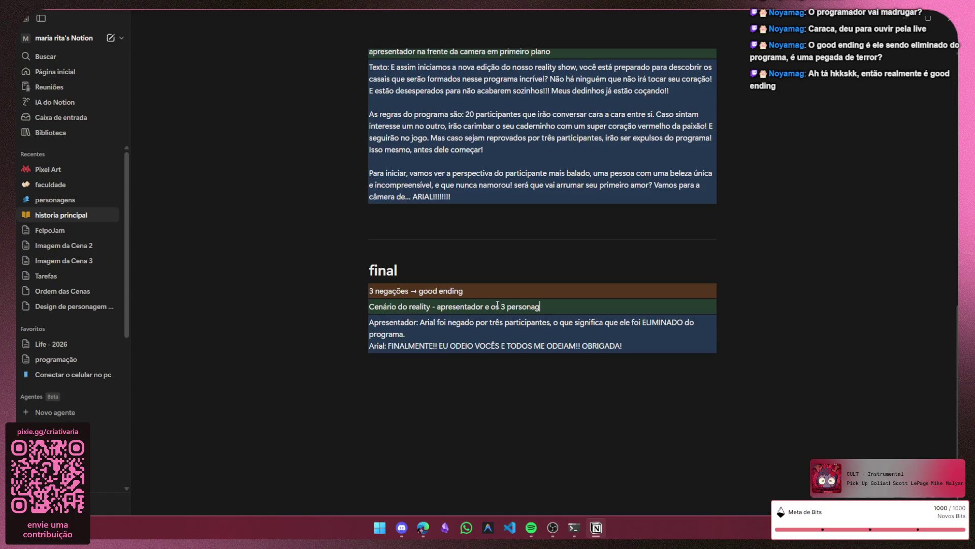
type("s na cena")
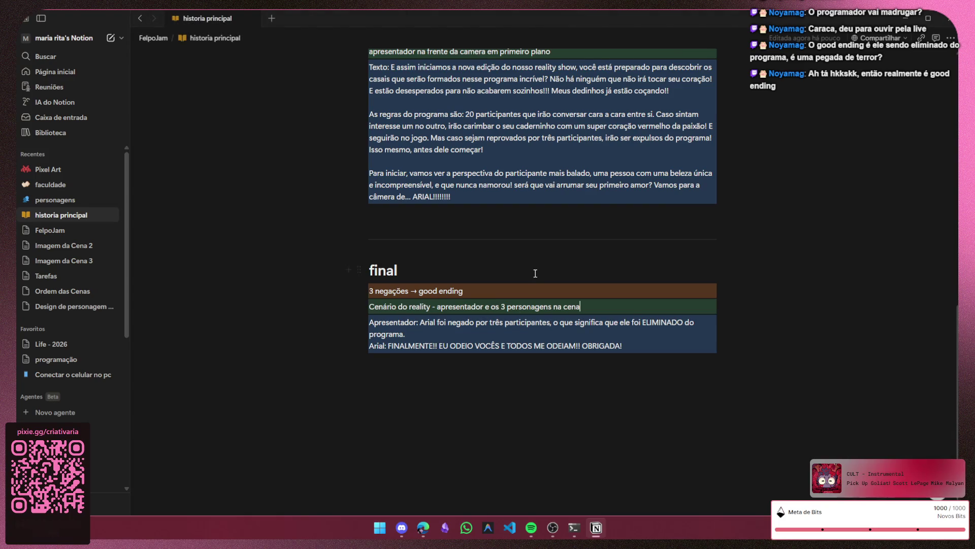
mouse_move(375, 330)
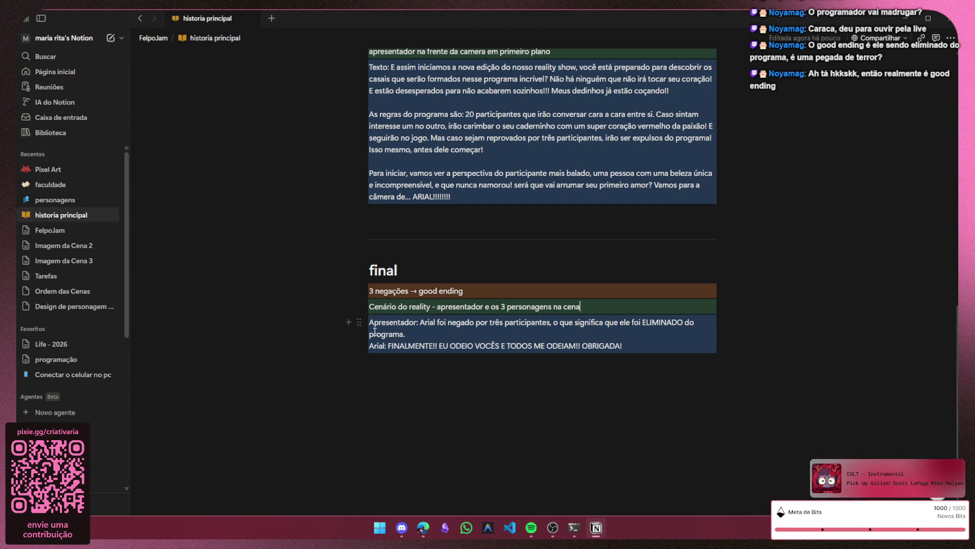
- Duplicate the Cenário do reality block and move the copy below the Apresentador dialogue
left_click(358, 307)
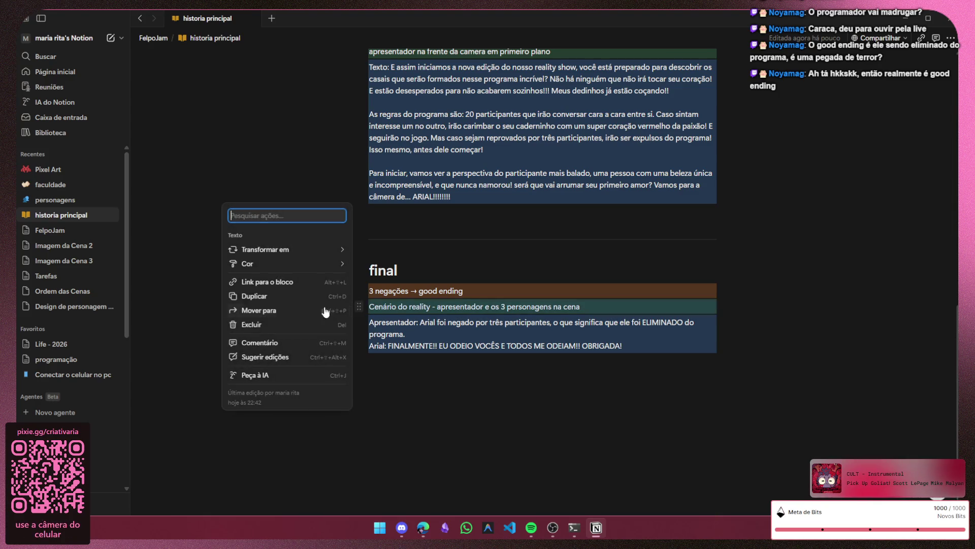
left_click(284, 298)
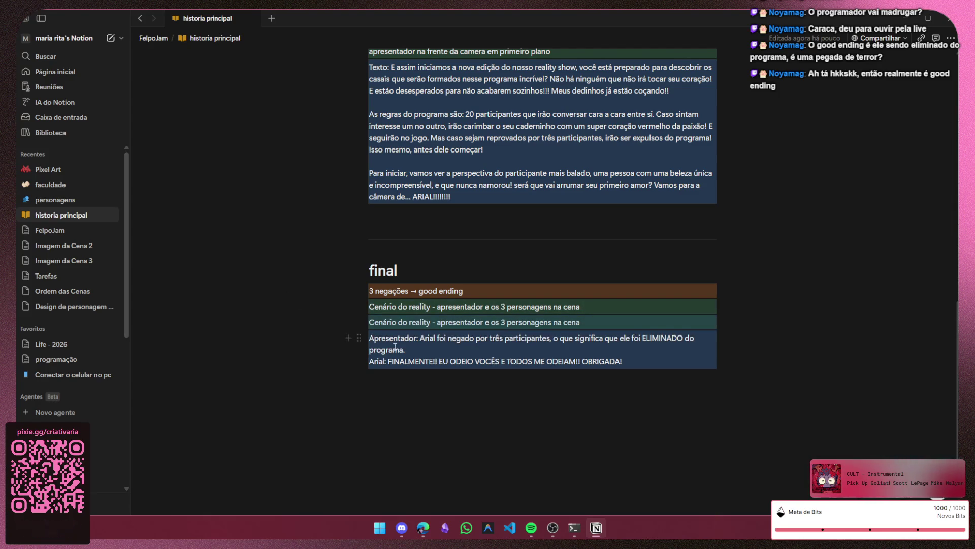
left_click_drag(357, 321, 361, 366)
type("G")
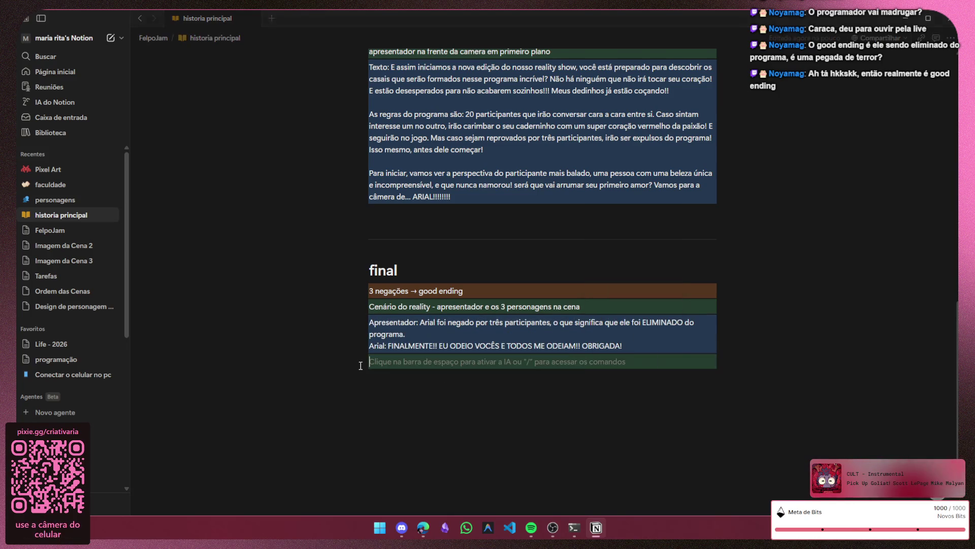
- Rewrite the copy as "FINAL FELIZ você pode voltar para casa e voltar a sua vida normal, sem namorar ninguém"
key("BackSpace")
type("FINAL FELI")
key("BackSpace")
key("BackSpace")
type("LIZ")
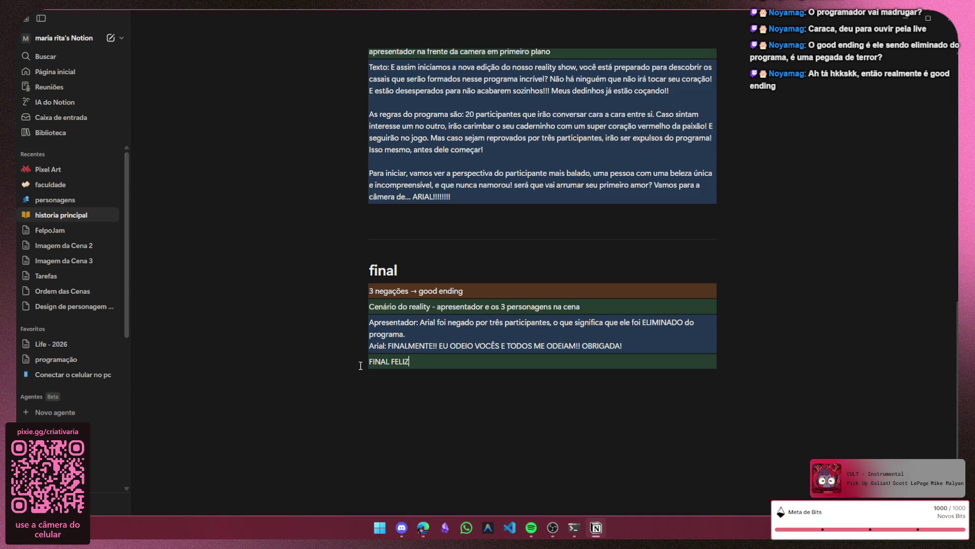
type(" você pode")
type(" voltar pa")
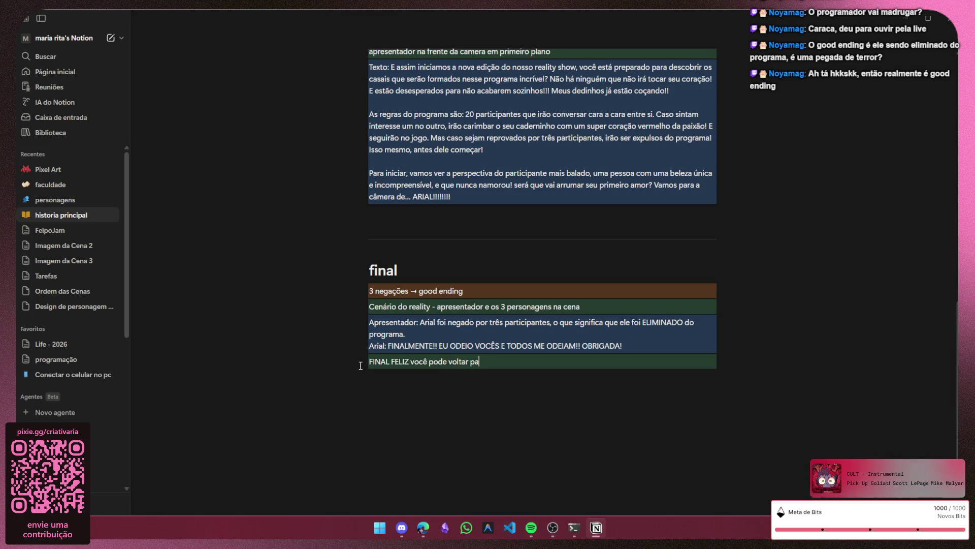
type("ra casa")
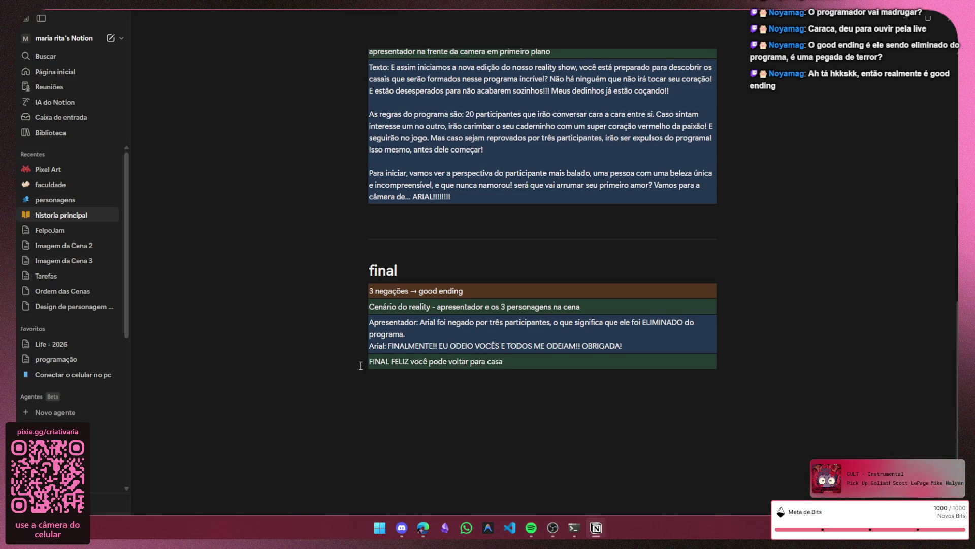
type(" e se r")
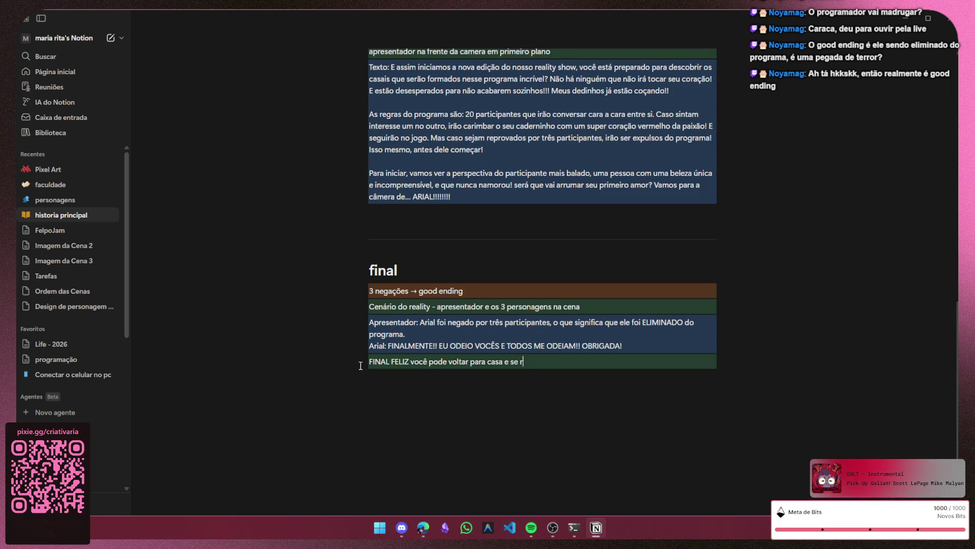
type("ecupa")
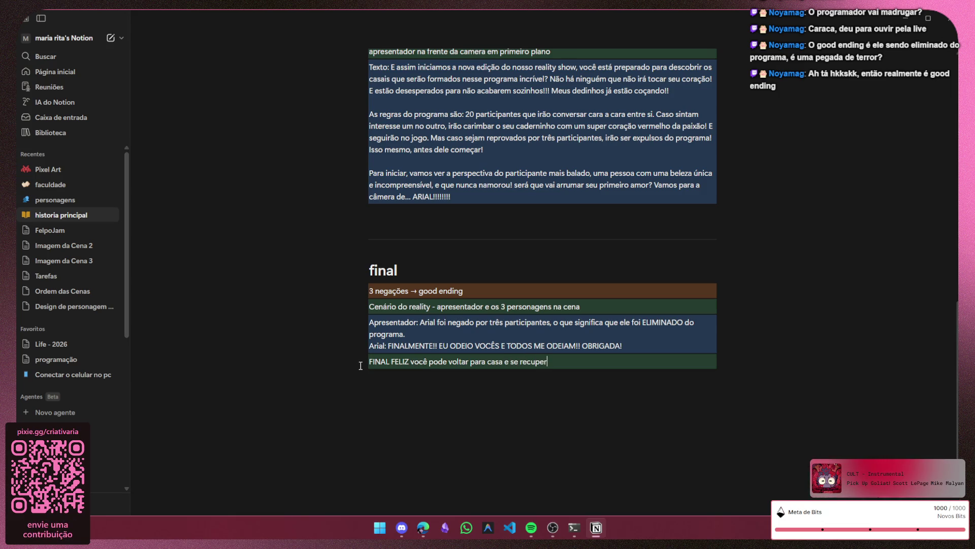
type("desse evento")
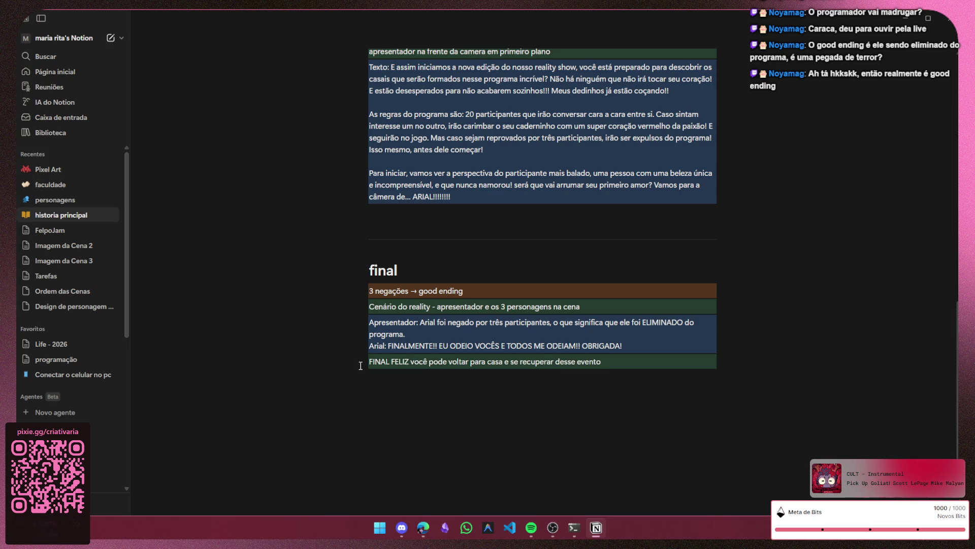
key("BackSpace")
key("BackSpace")
key("BackSpace")
key("BackSpace")
key("BackSpace")
key("BackSpace")
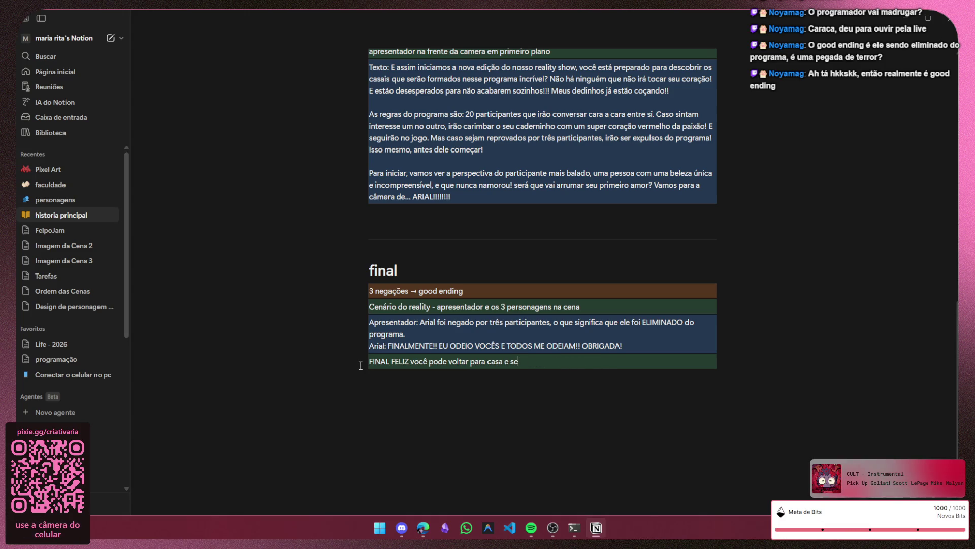
type("tar a sua vid")
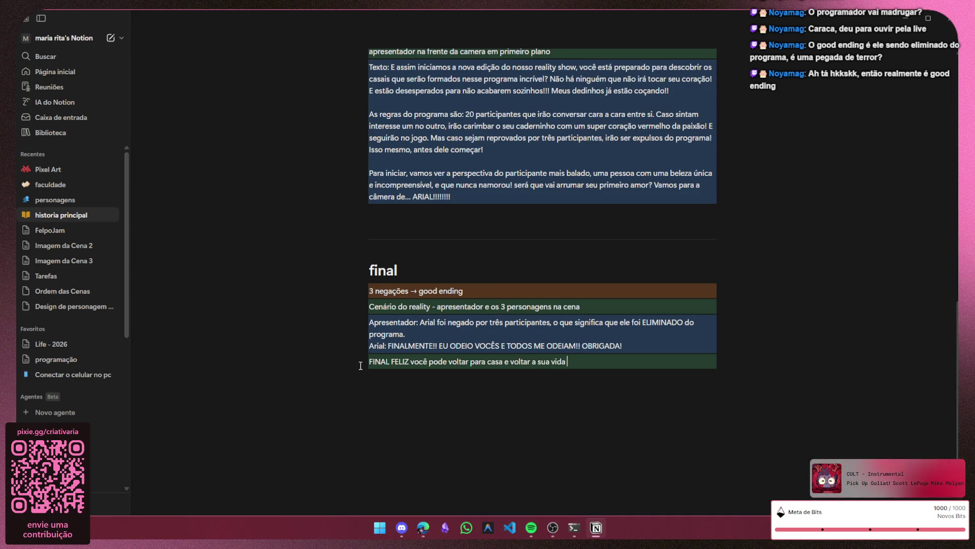
type("al, sem namorarninguem.")
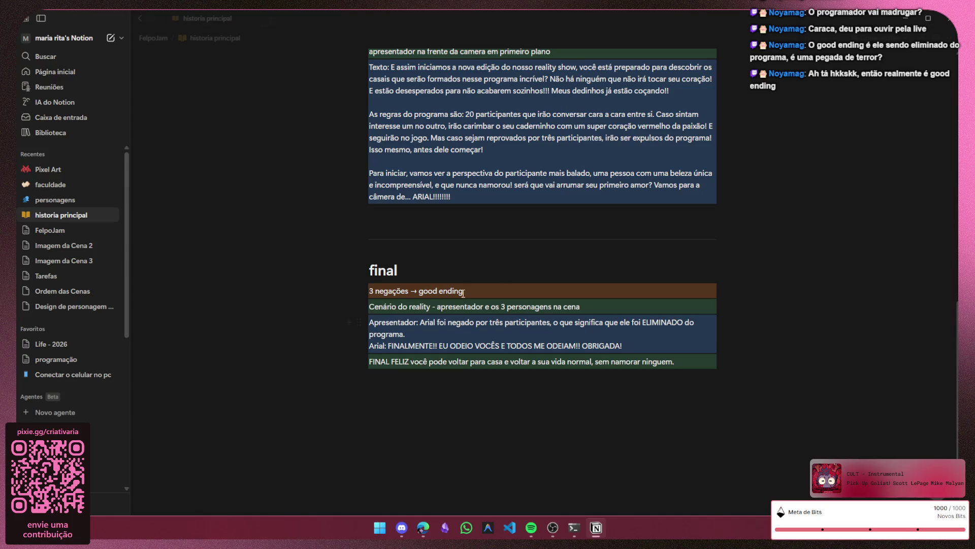
right_click(660, 363)
left_click(667, 362)
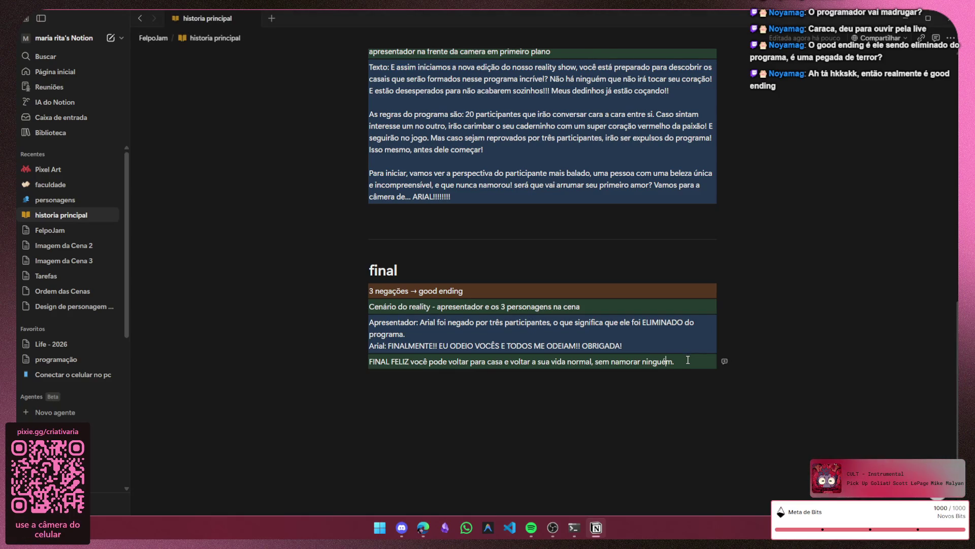
key("BackSpace")
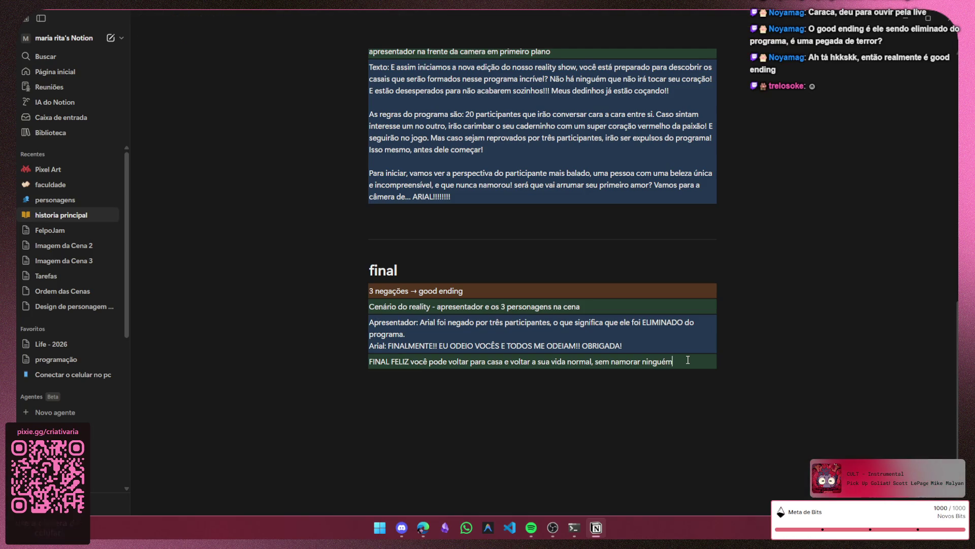
- Duplicate the 3 negações block, move the copy below the happy ending and remove the empty placeholder
left_click(427, 412)
left_click(362, 291)
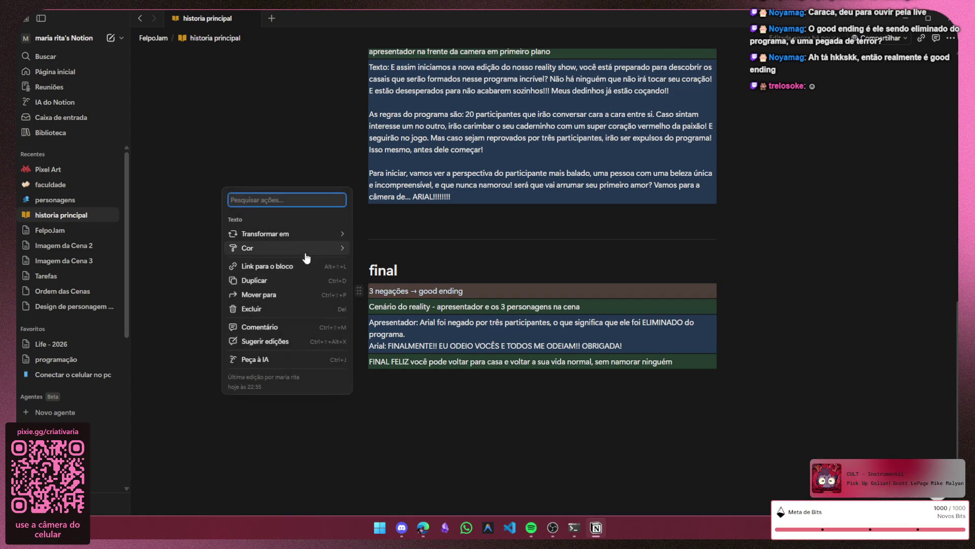
left_click(287, 283)
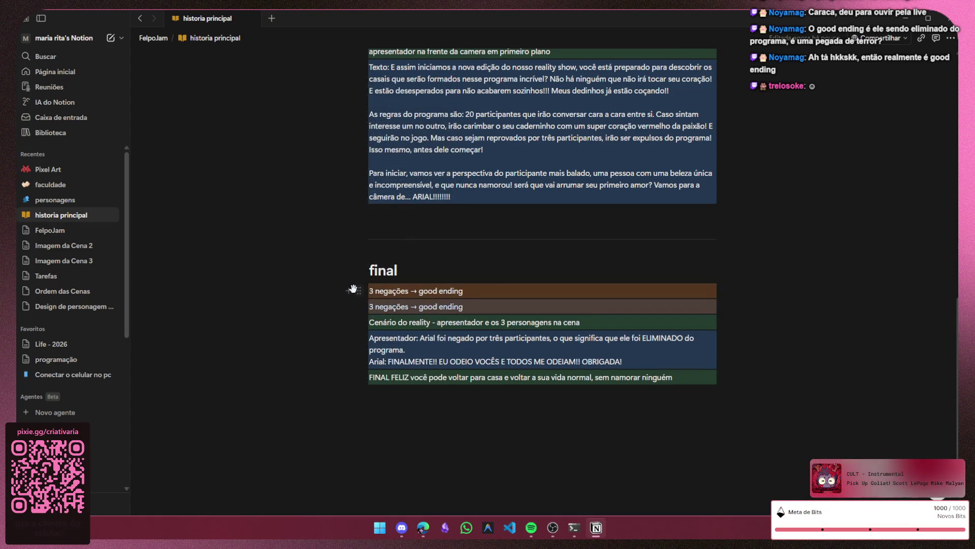
mouse_move(359, 291)
left_mouse_down()
mouse_move(350, 431)
mouse_move(374, 424)
left_mouse_up()
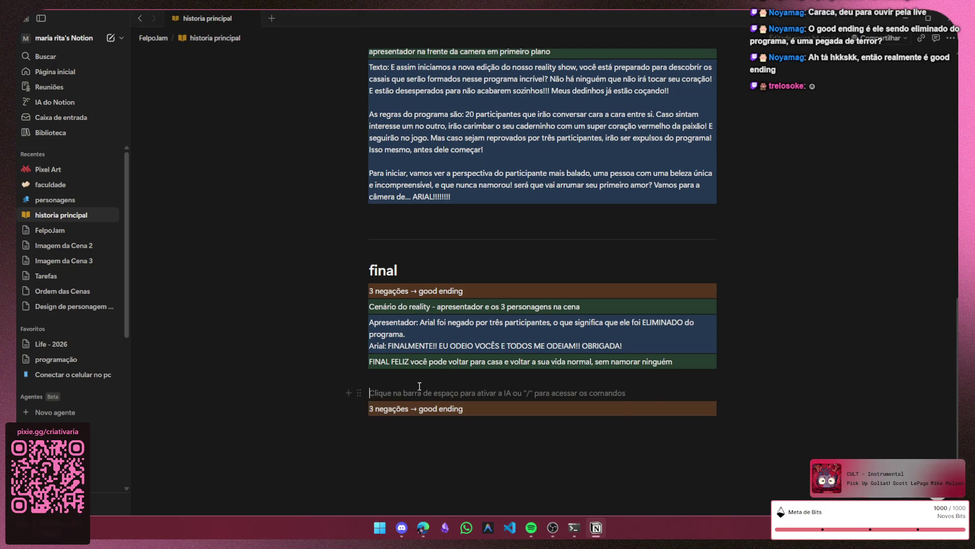
key("Delete")
scroll(434, 302, "up", 3)
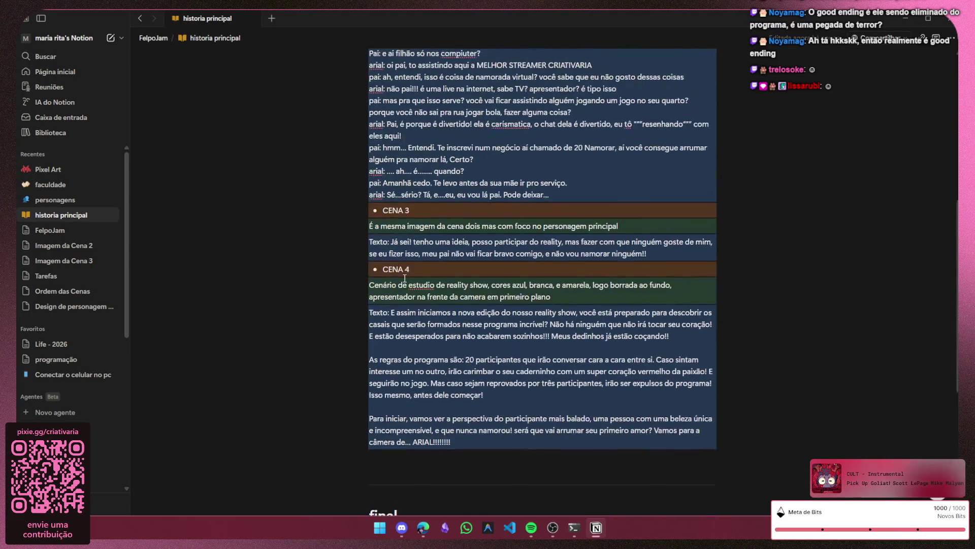
scroll(491, 354, "down", 4)
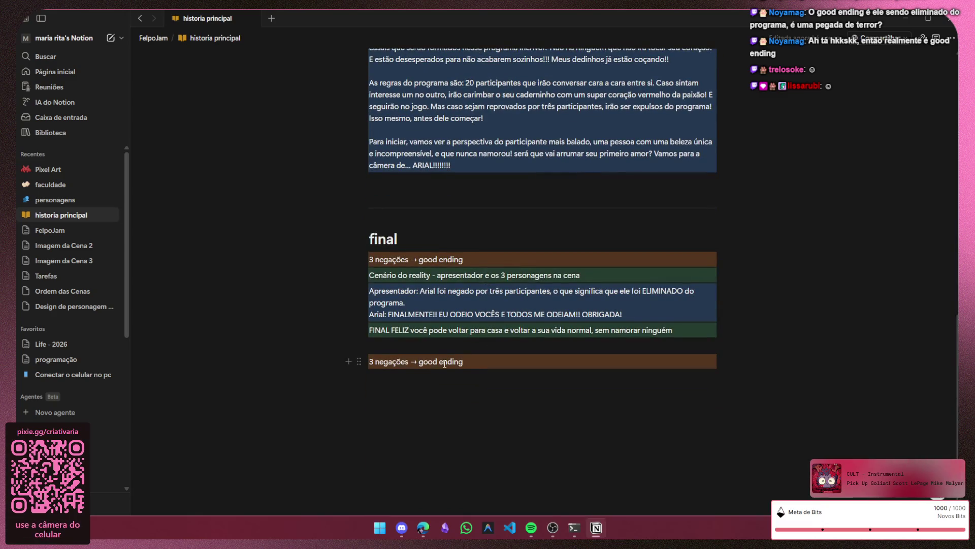
- Edit the copied orange block to read "2 negações → pior final"
left_click(376, 362)
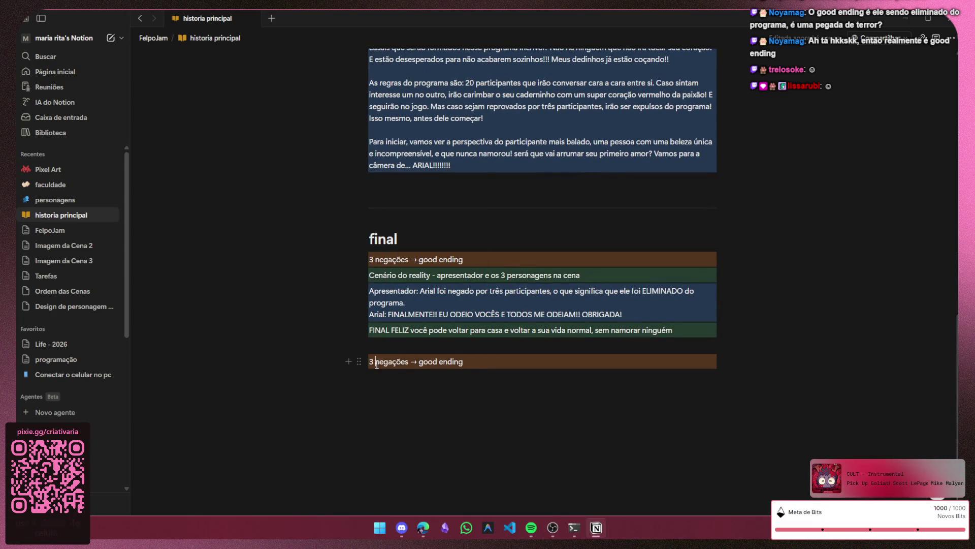
key("BackSpace")
key("BackSpace")
type("2")
left_click(471, 361)
left_click_drag(471, 360, 420, 364)
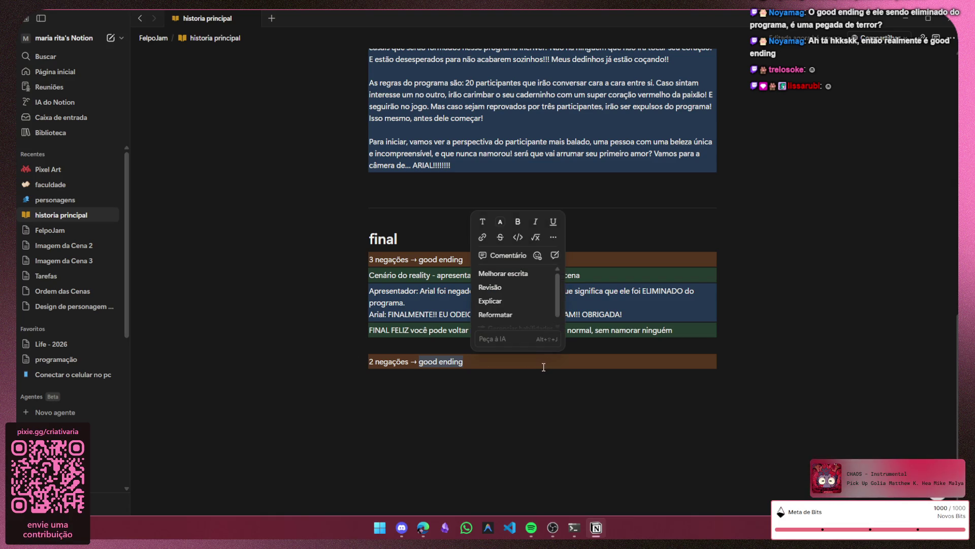
key("BackSpace")
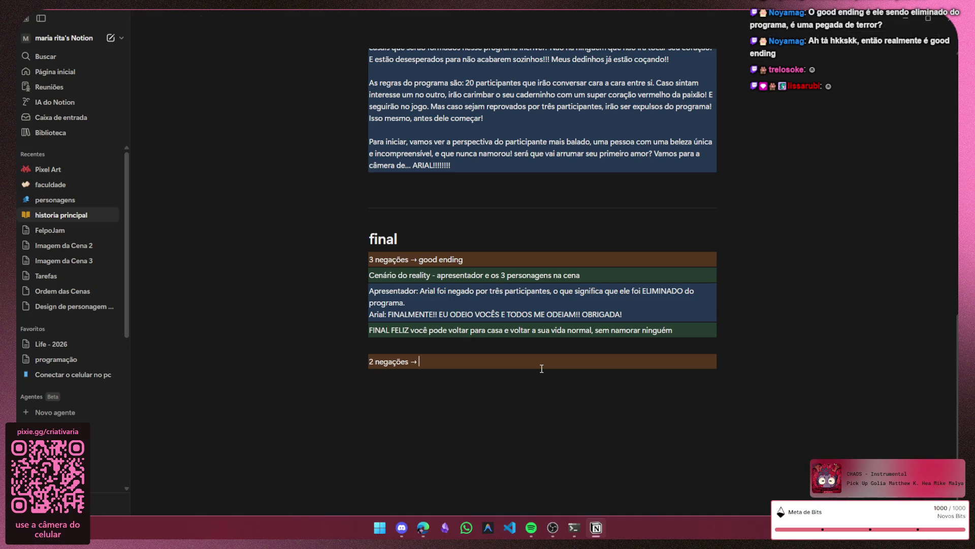
key("BackSpace")
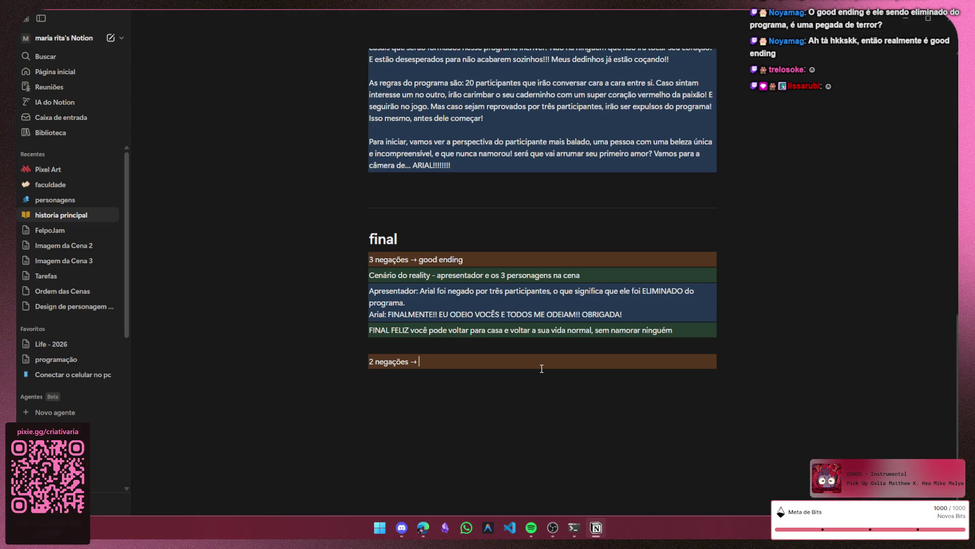
type("pior f")
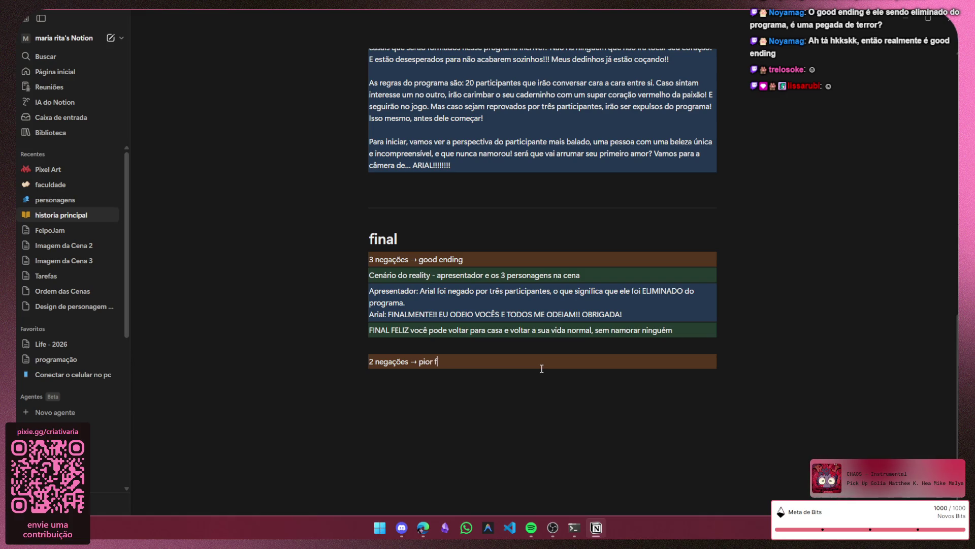
type("inal")
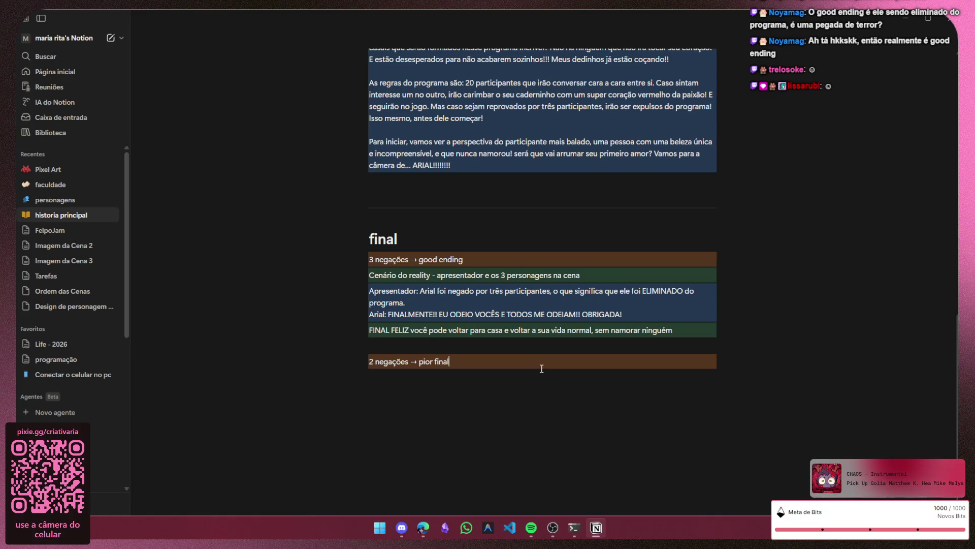
left_click(379, 383)
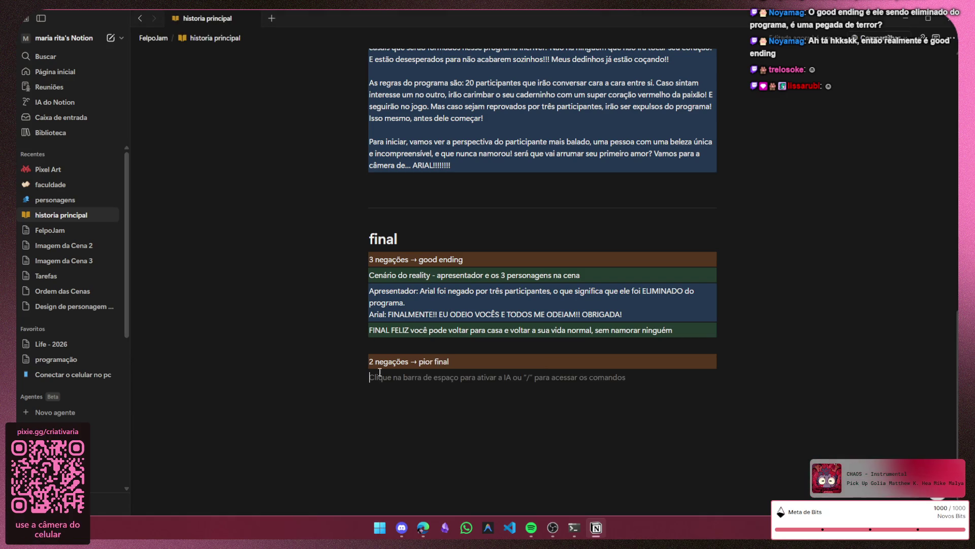
left_click(360, 274)
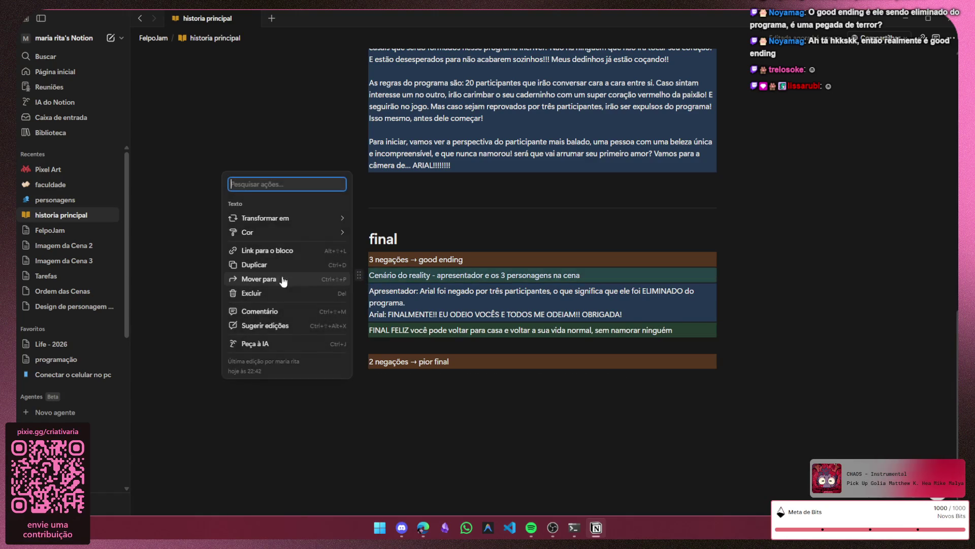
- Duplicate the Cenário do reality block and move the copy below "2 negações → pior final"
left_click(263, 265)
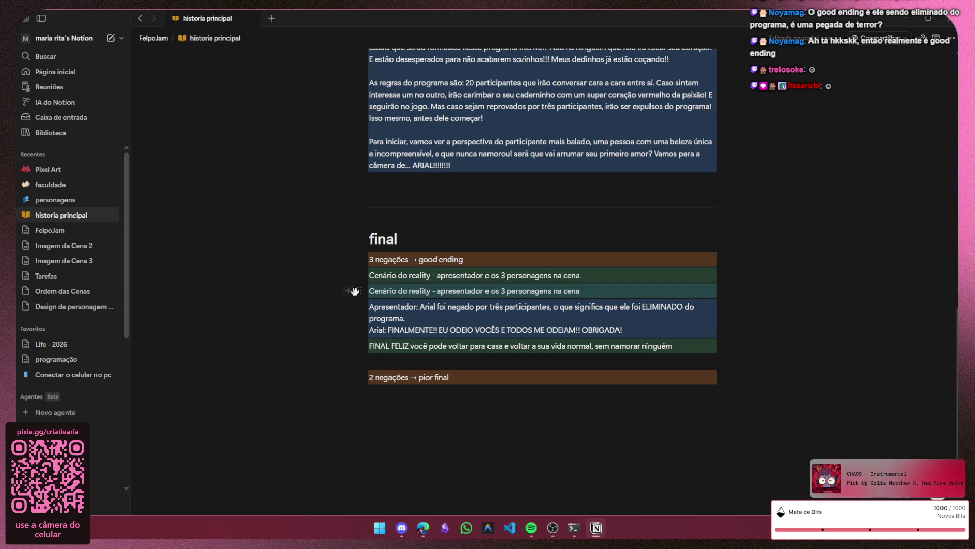
left_click_drag(359, 292, 363, 381)
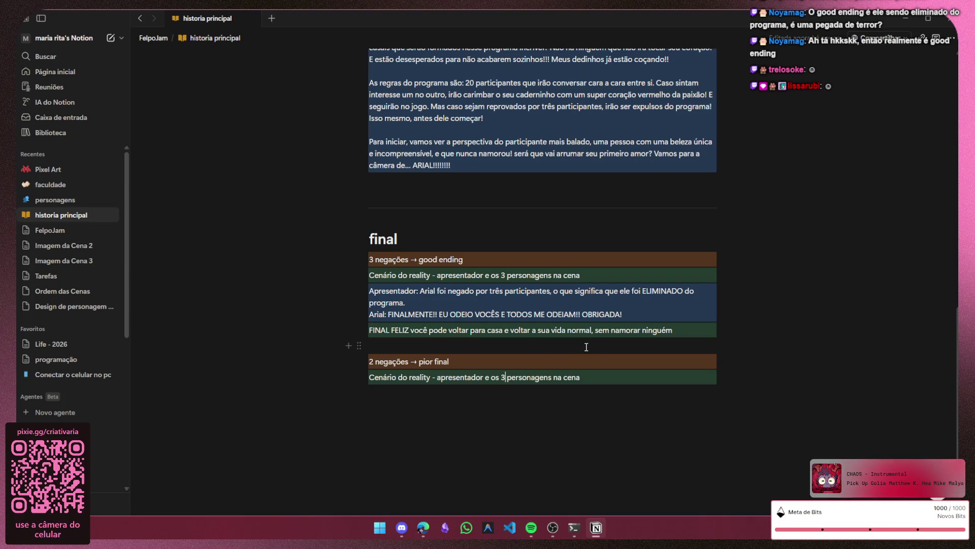
- Rewrite the copied scene as the reality set with the presenter and the 2 characters who liked him
key("BackSpace")
type("2")
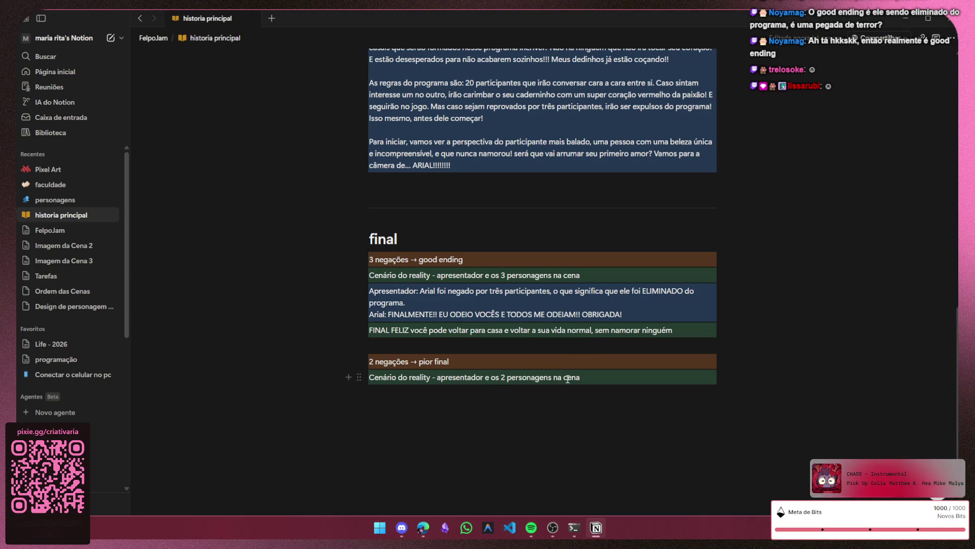
left_click(598, 377)
key("BackSpace")
key("BackSpace")
key("BackSpace")
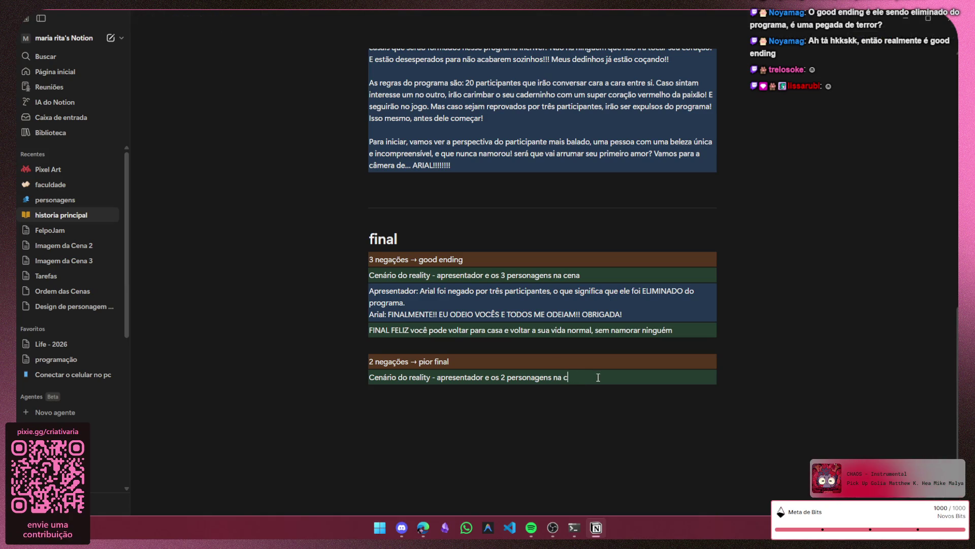
key("BackSpace")
key("BackSpace")
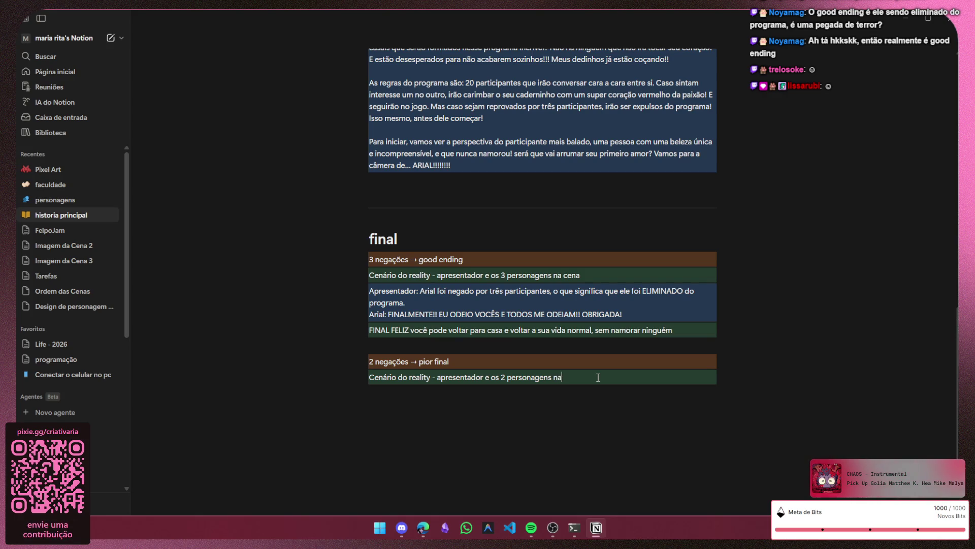
key("BackSpace")
key("BackSpace")
key("BackSpace")
type("que")
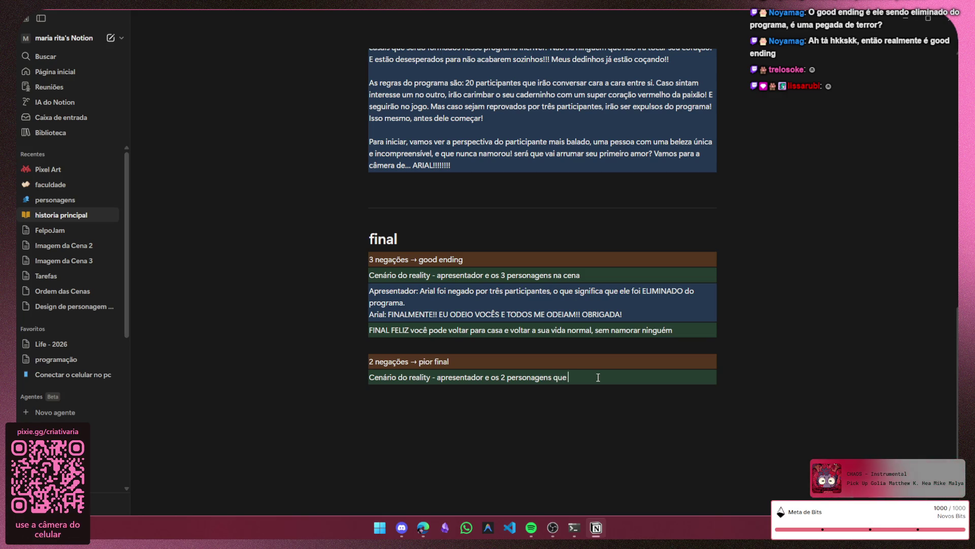
type("o")
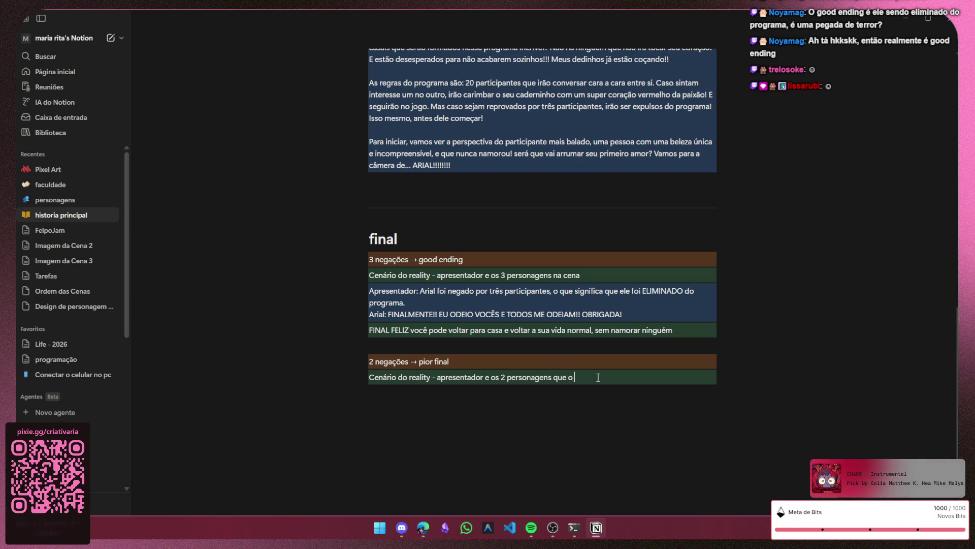
type(" certo")
key("BackSpace")
key("BackSpace")
key("BackSpace")
key("BackSpace")
key("BackSpace")
key("BackSpace")
key("BackSpace")
key("BackSpace")
type("gostaram dele ")
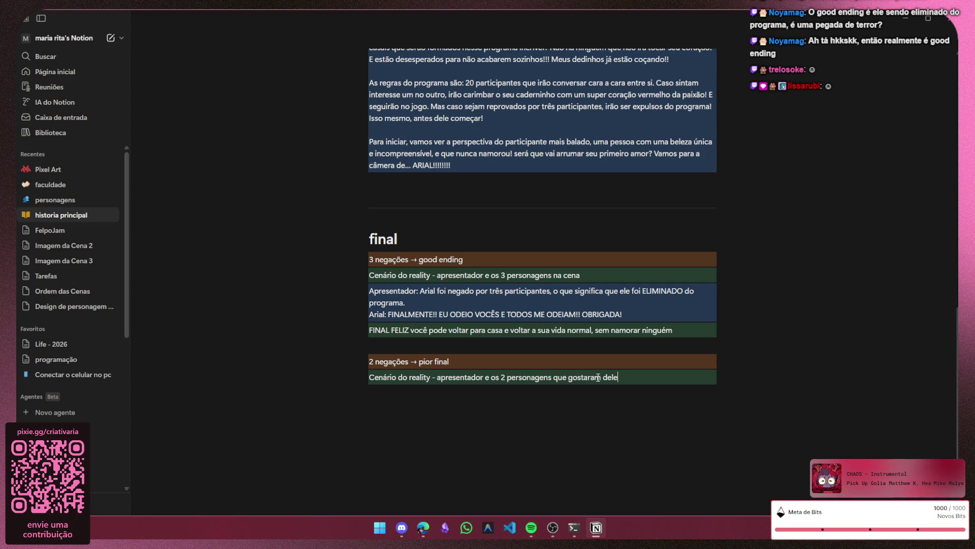
type("na cena")
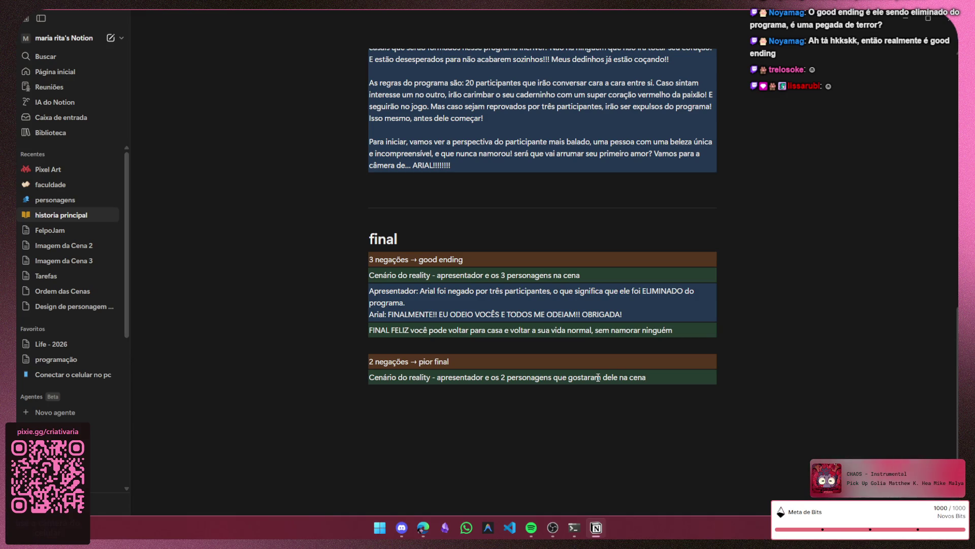
scroll(532, 280, "up", 5)
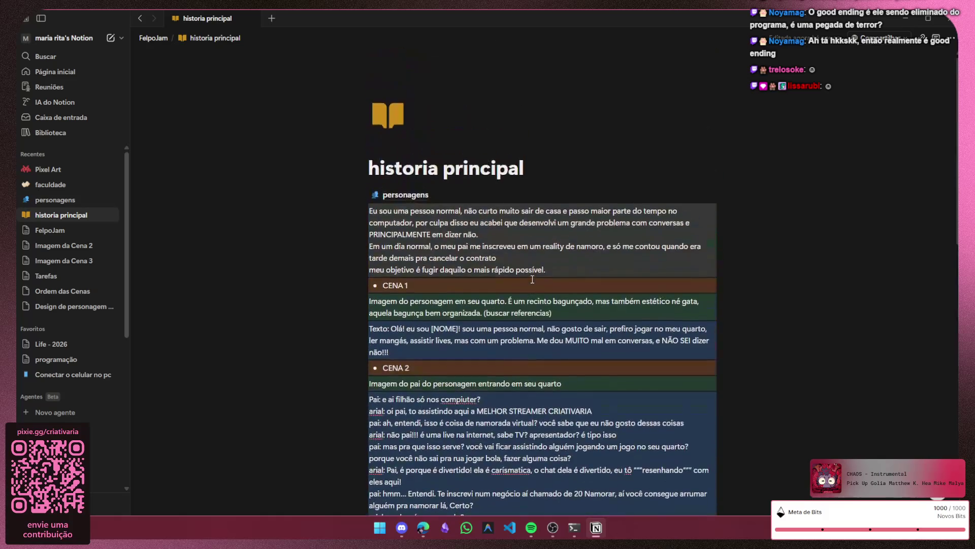
scroll(395, 306, "down", 9)
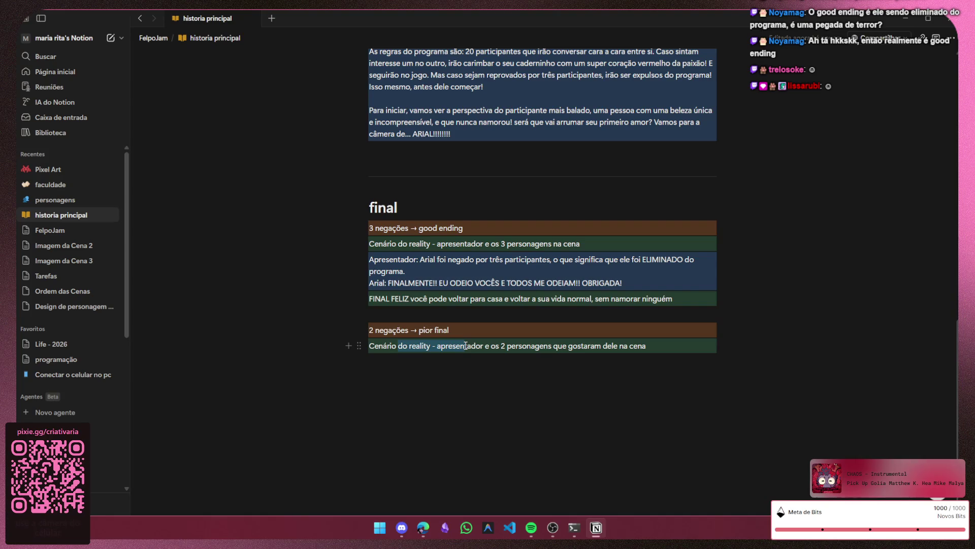
left_click_drag(401, 348, 646, 349)
left_click(647, 349)
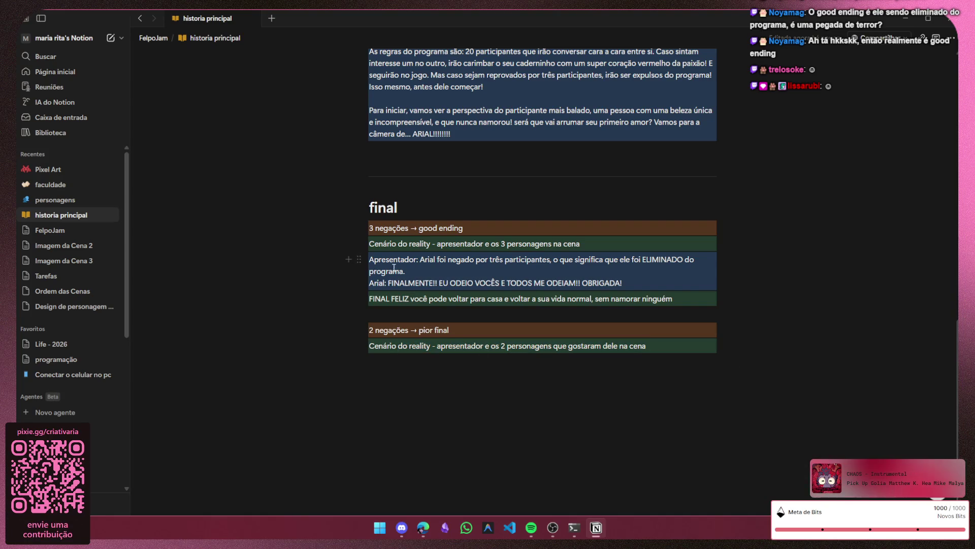
left_click(358, 260)
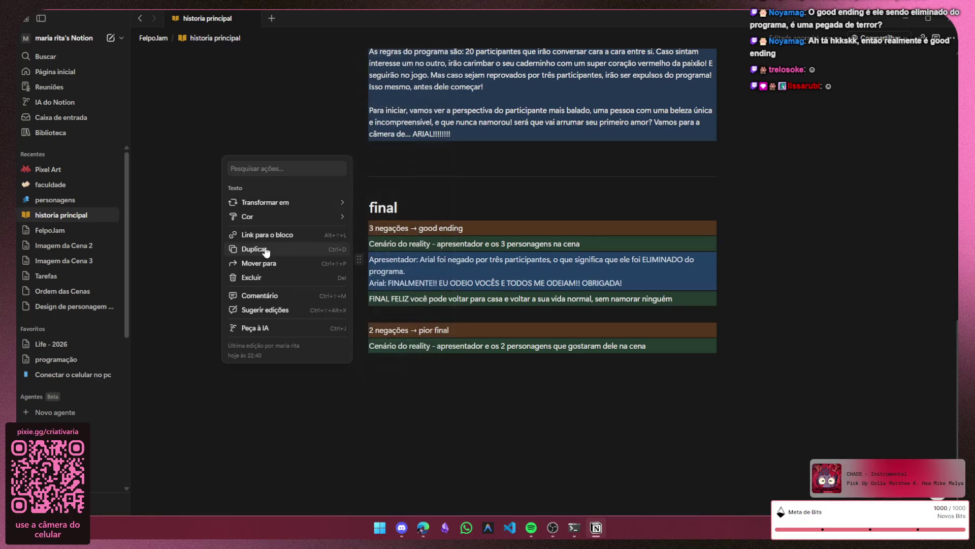
- Duplicate the Apresentador dialogue block, place it below the two-characters scene and select its first sentence
left_click(265, 250)
left_click_drag(359, 299, 374, 398)
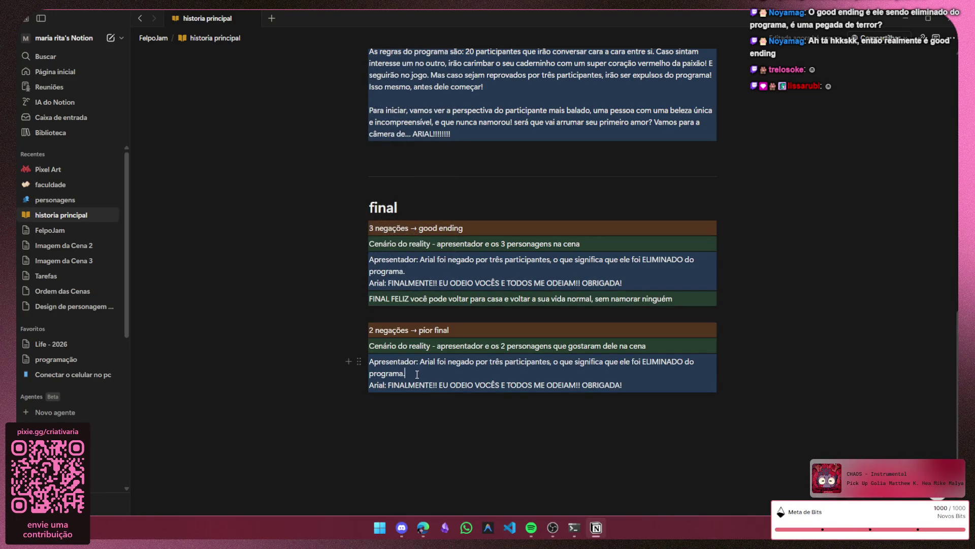
left_click(437, 365)
mouse_move(437, 364)
left_mouse_down()
mouse_move(449, 366)
mouse_move(437, 364)
left_mouse_up()
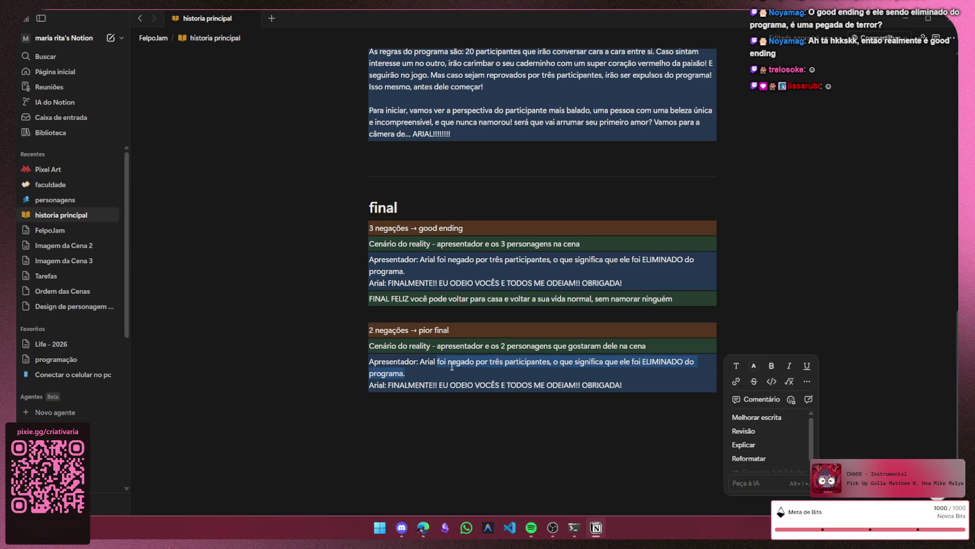
left_click(411, 376)
left_click_drag(415, 375, 438, 362)
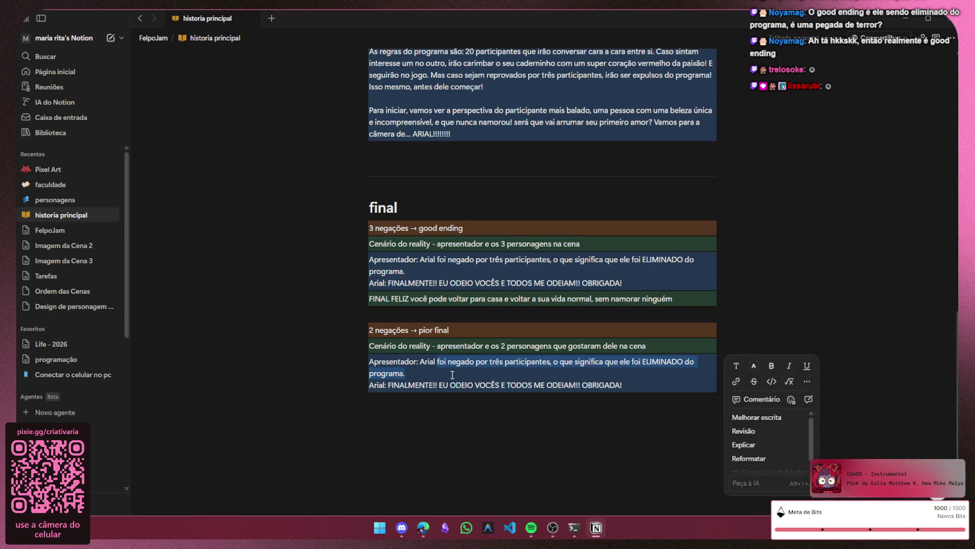
type("está ")
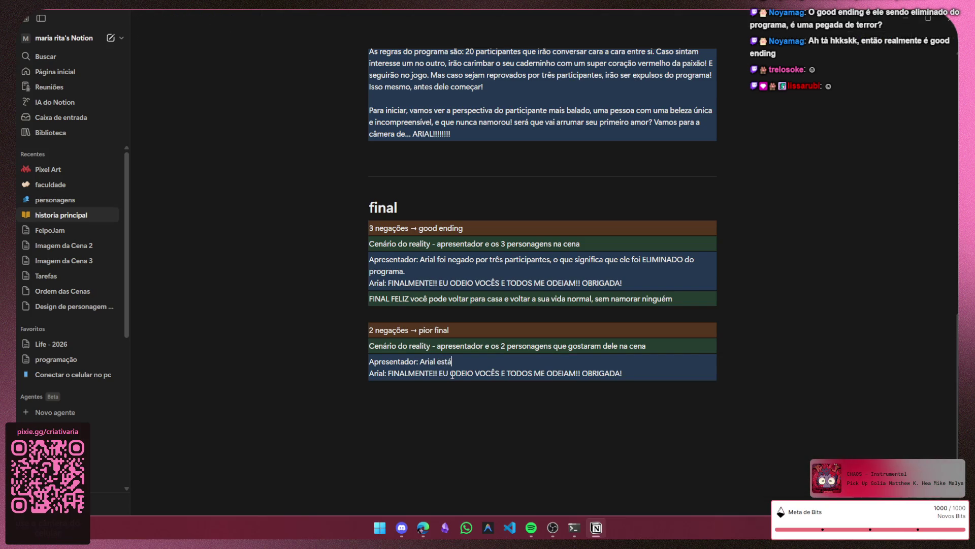
type("paquetrando do")
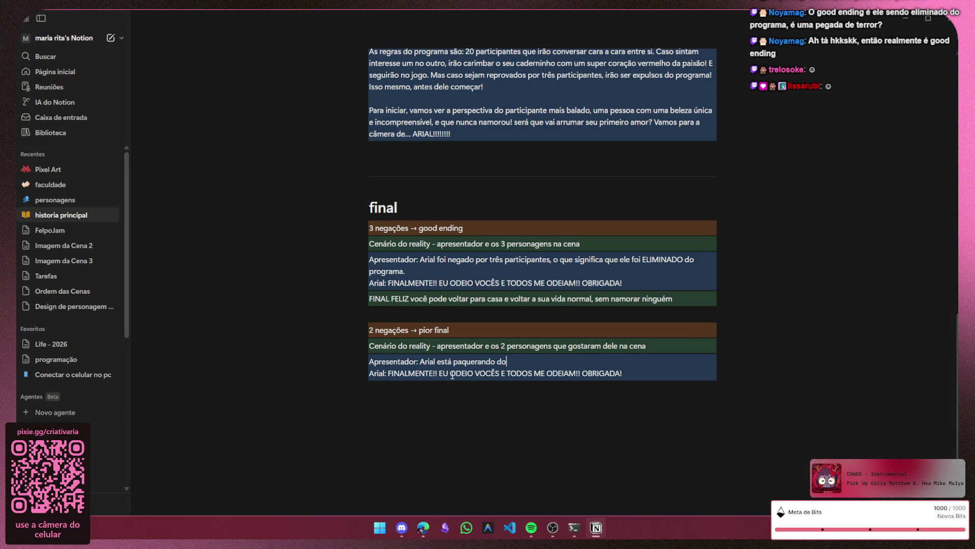
- Make the presenter's line read "Arial está paquerando duas pessoas! será que isso"
key("BackSpace")
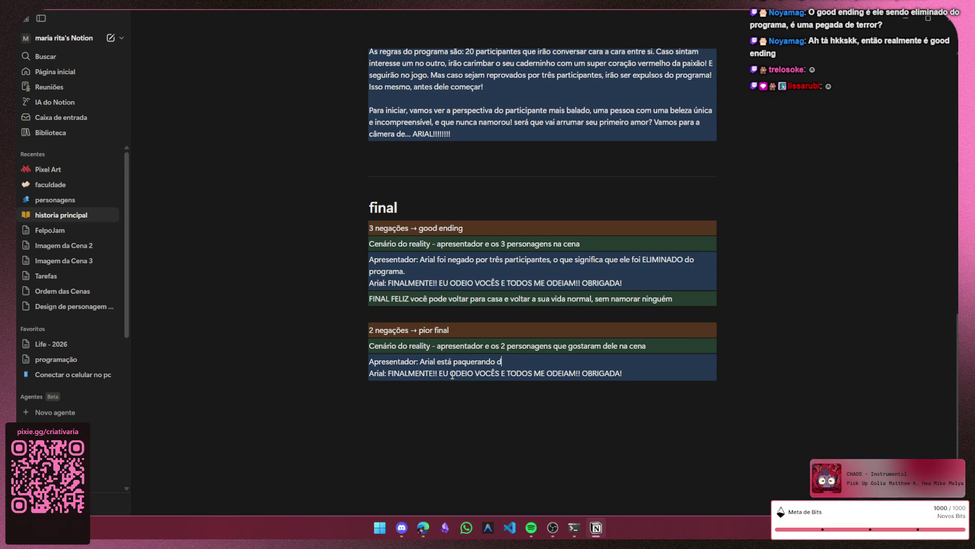
type("uas pessoas")
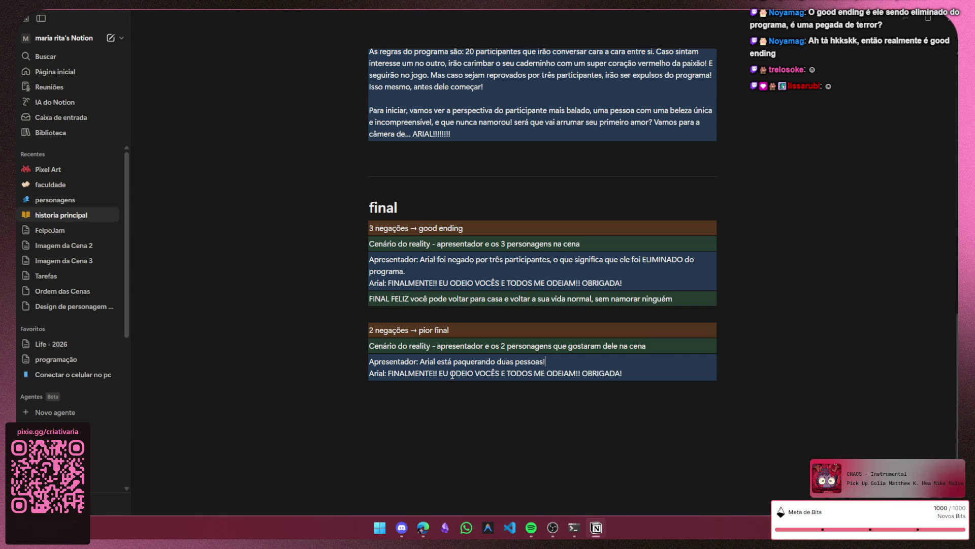
type("! será que isso")
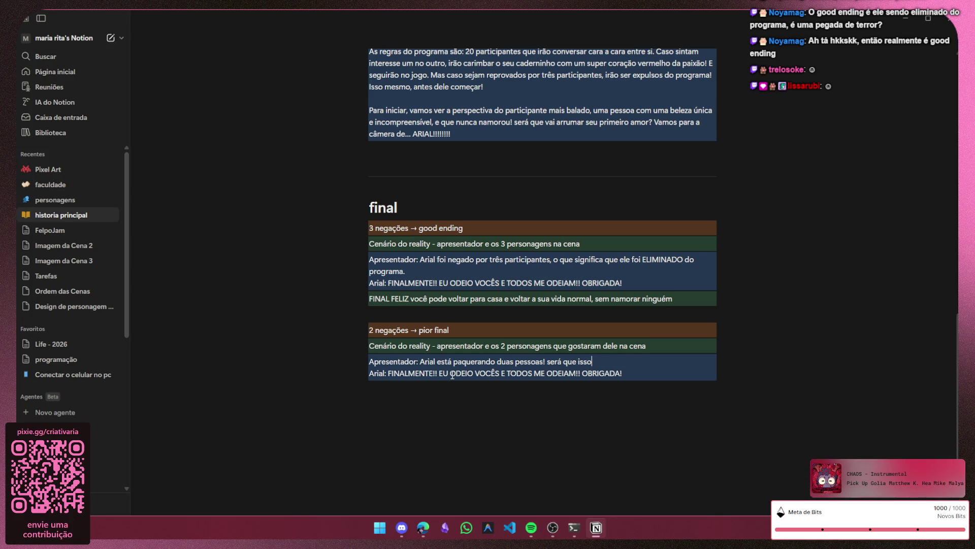
double_click(393, 331)
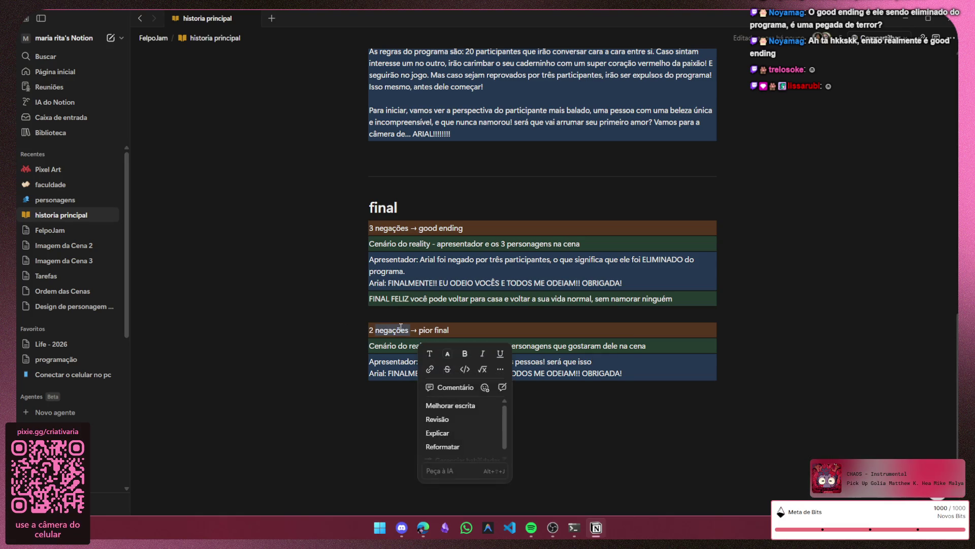
type("aprova")
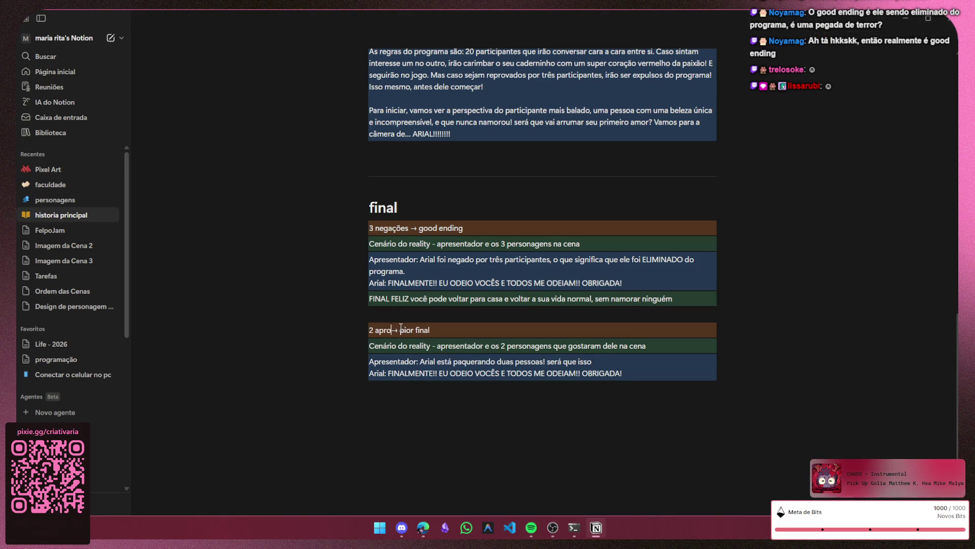
type("ções")
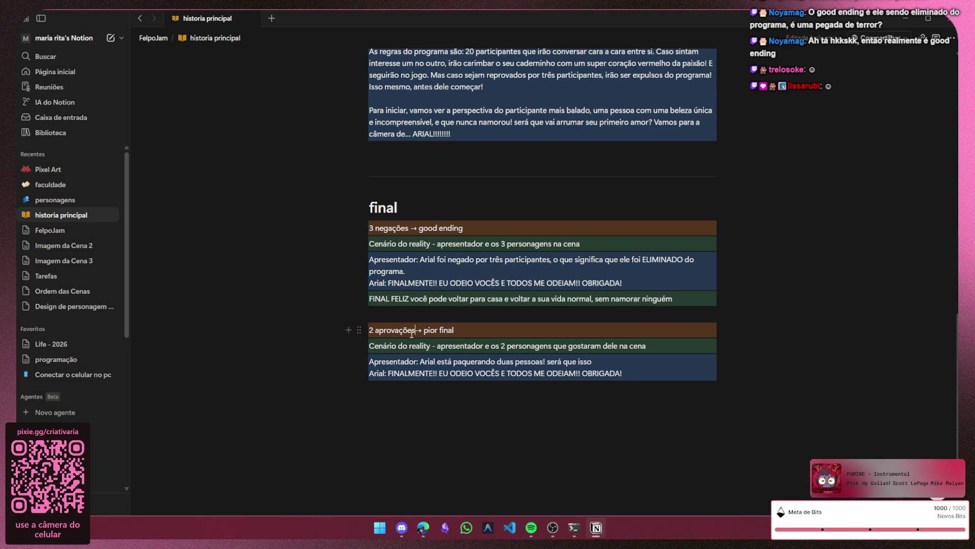
- Retitle the orange heading from "2 negações → pior final" to "qualquer aprovação → bad ending"
double_click(371, 330)
type("quaço")
key("BackSpace")
key("BackSpace")
type("lquer")
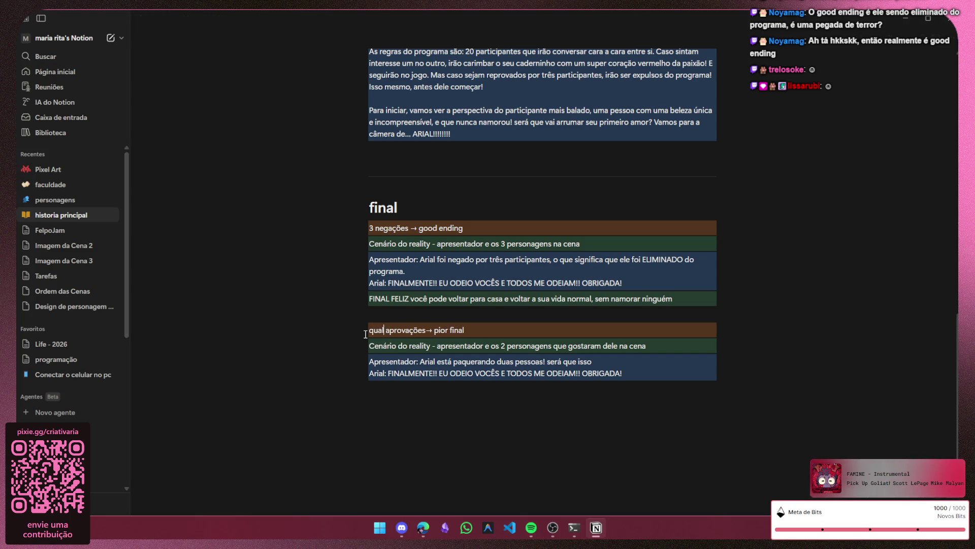
left_click(443, 330)
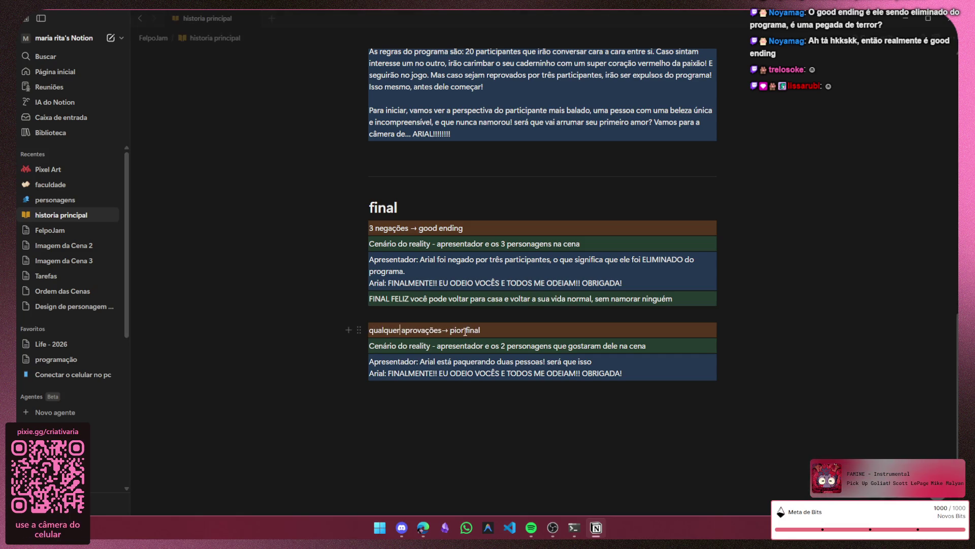
key("BackSpace")
key("BackSpace")
key("BackSpace")
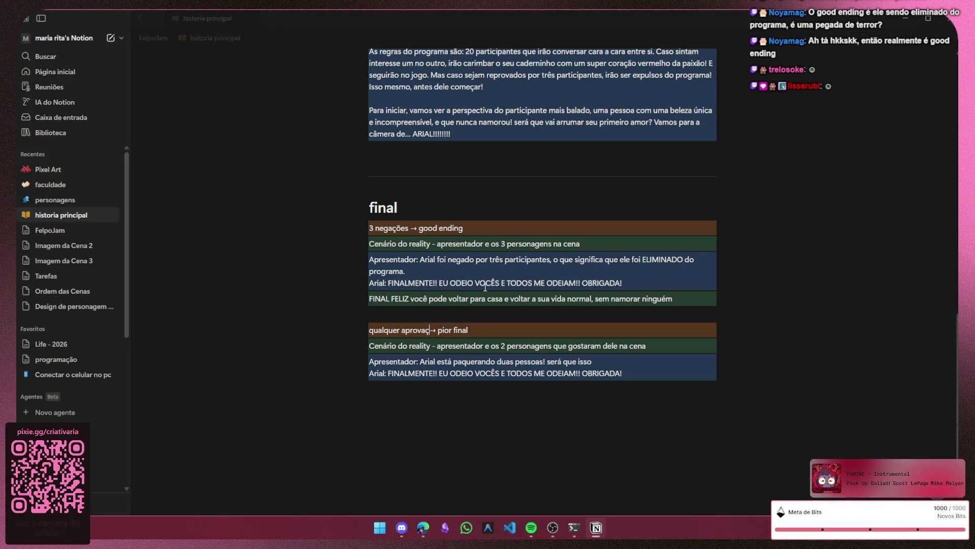
type("ão")
key("Right")
key("Right")
key("Right")
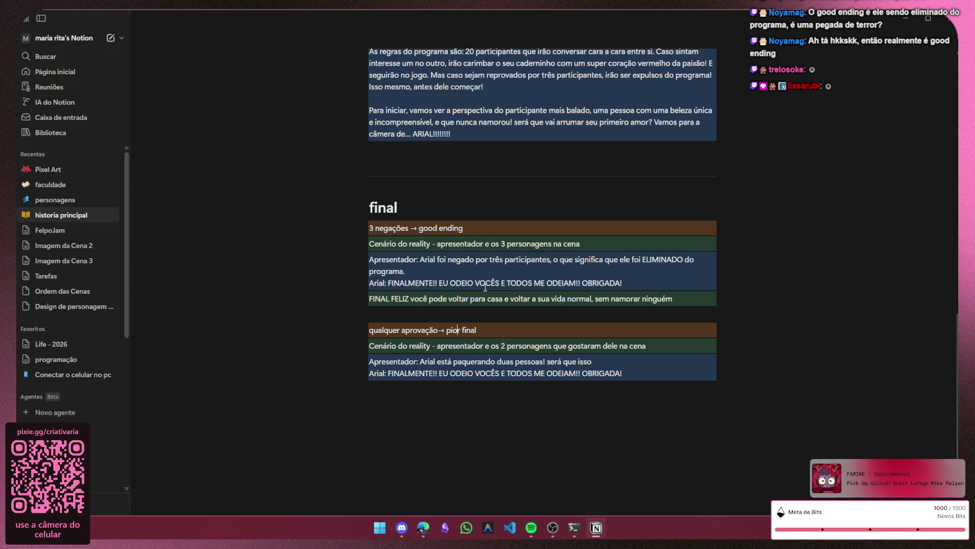
key("BackSpace")
key("BackSpace")
key("BackSpace")
key("BackSpace")
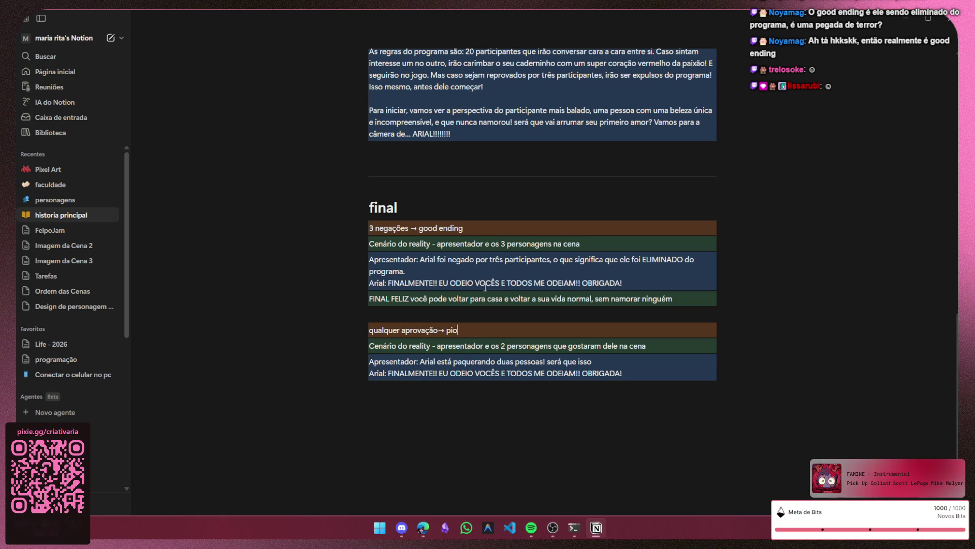
key("BackSpace")
key("BackSpace")
key("BackSpace")
type("da")
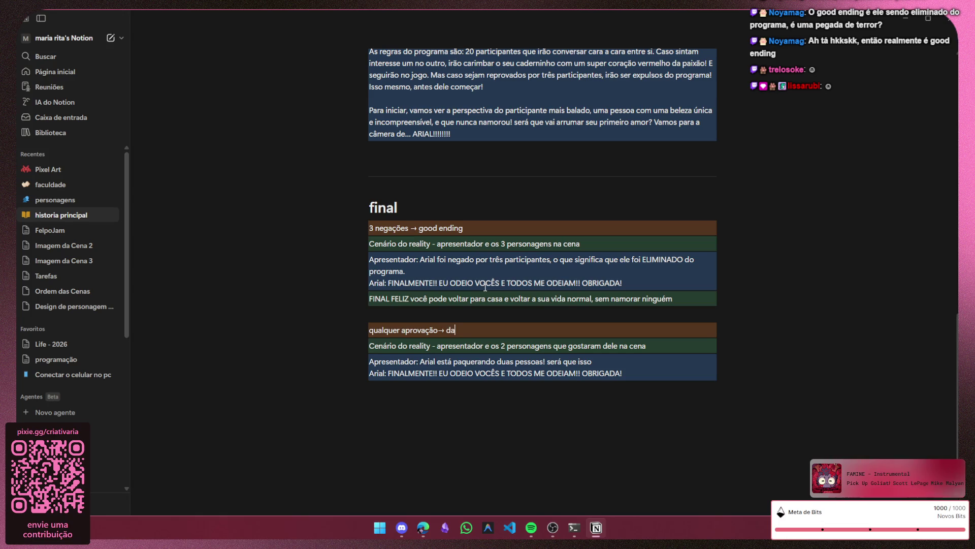
key("BackSpace")
key("BackSpace")
type("bad ")
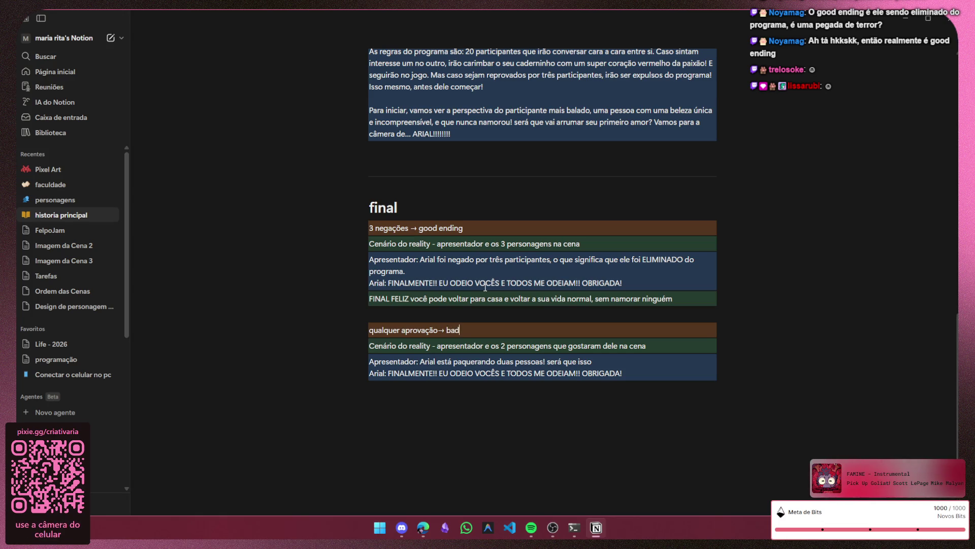
type("ending")
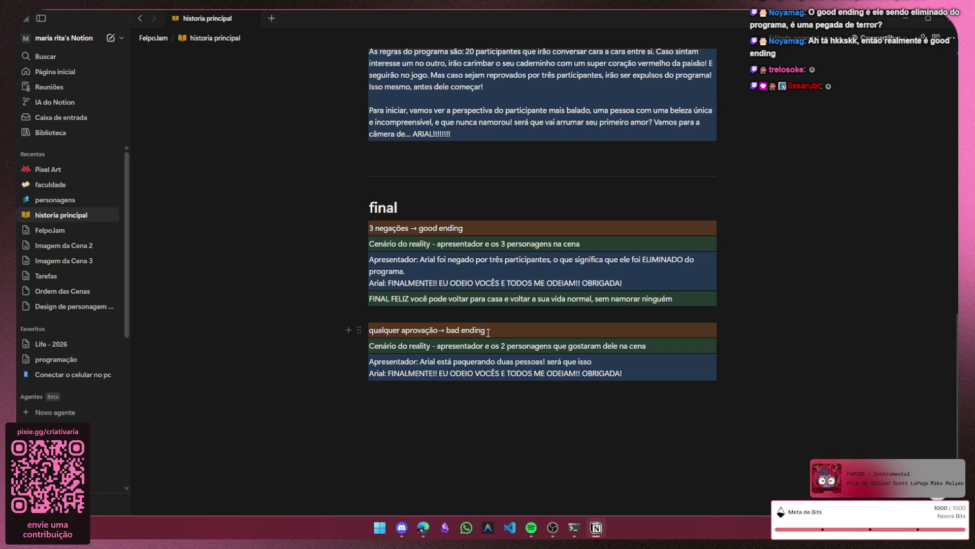
- Reword the green scene line to 'personagens que gostou dele', dropping the character count and plural
left_click(551, 345)
left_click_drag(664, 345, 439, 348)
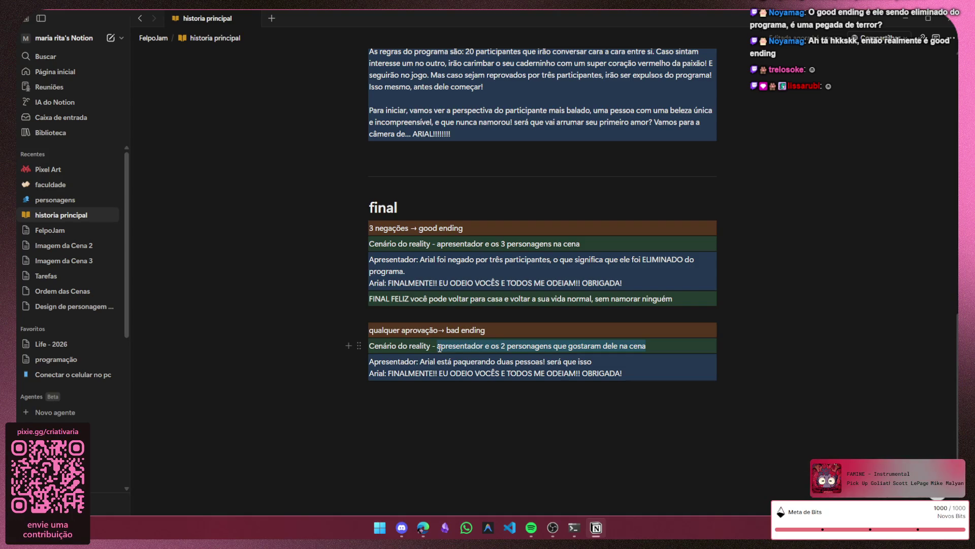
left_click(465, 346)
left_click(504, 346)
key("BackSpace")
type("3")
key("BackSpace")
key("BackSpace")
key("BackSpace")
key("BackSpace")
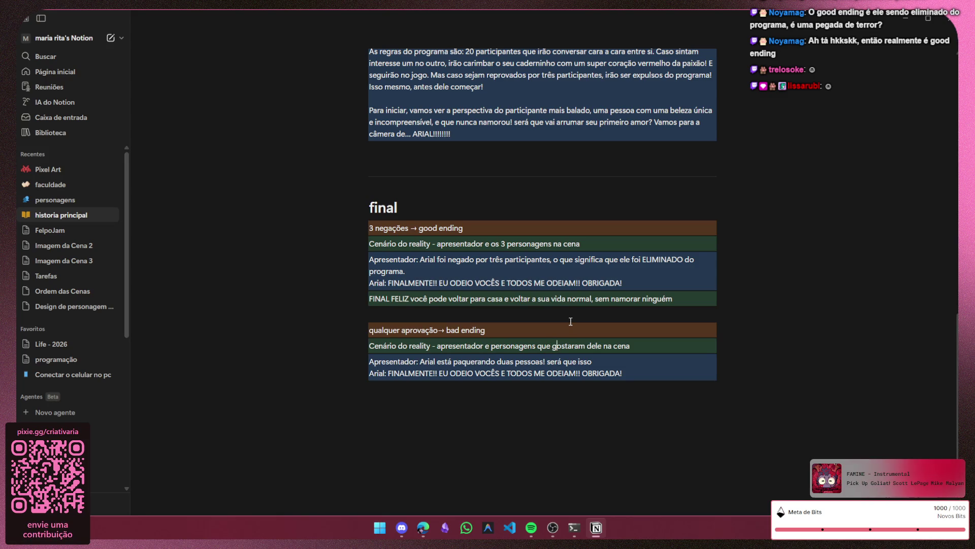
key("BackSpace")
key("BackSpace")
key("BackSpace")
key("BackSpace")
type("ou")
- Clear the presenter's old spoken line so it can be retyped from 'Arial está'
key("Down")
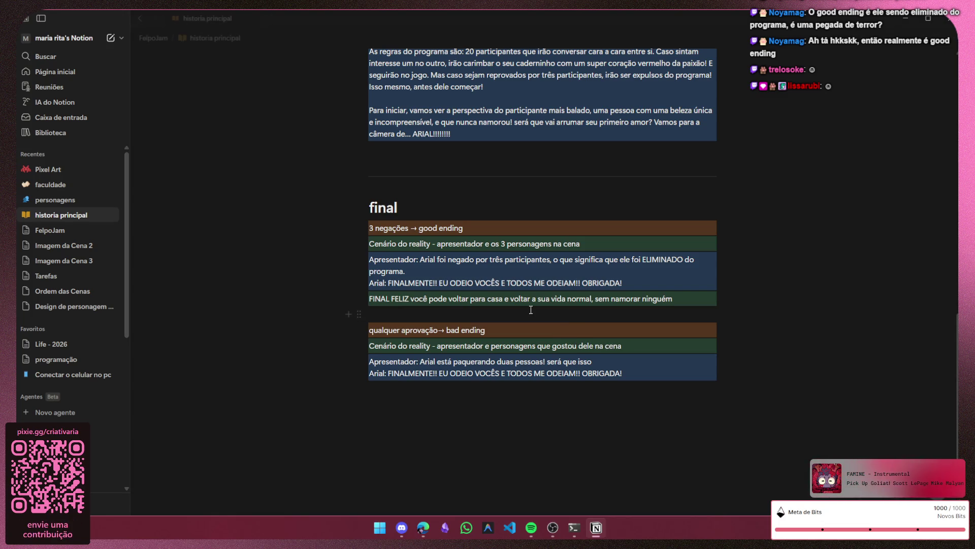
key("End")
left_click(421, 361, "shift")
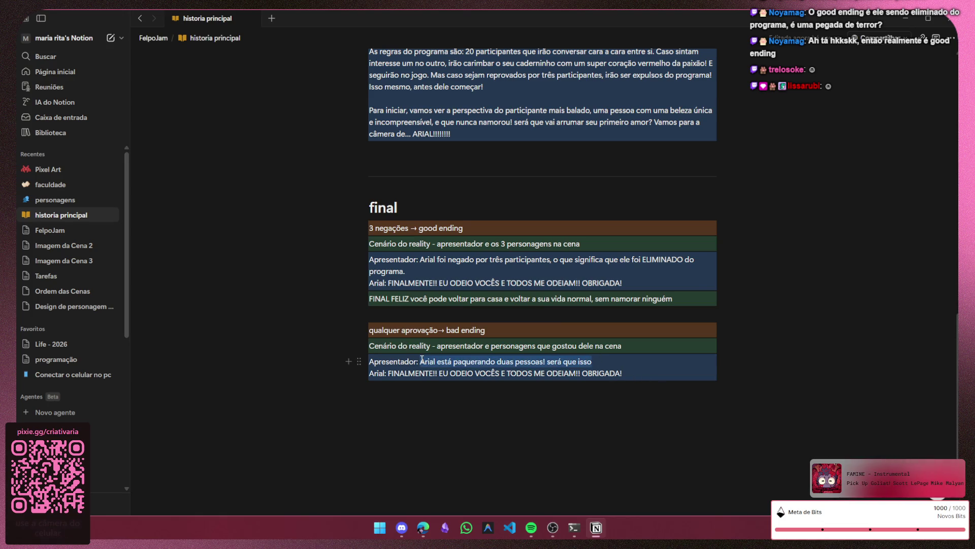
key("BackSpace")
type("Aria")
type("ia")
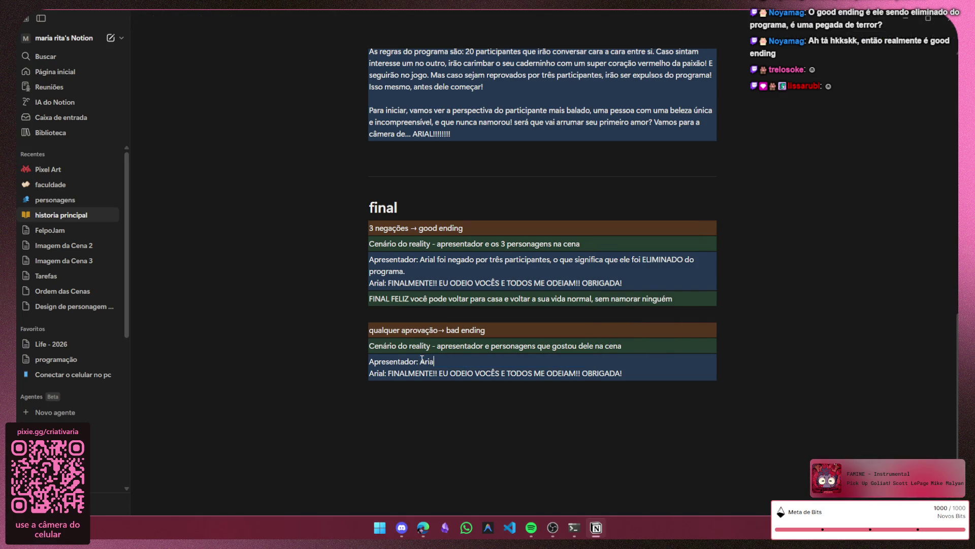
type("l está OFICIALMENTE NAMORANDO")
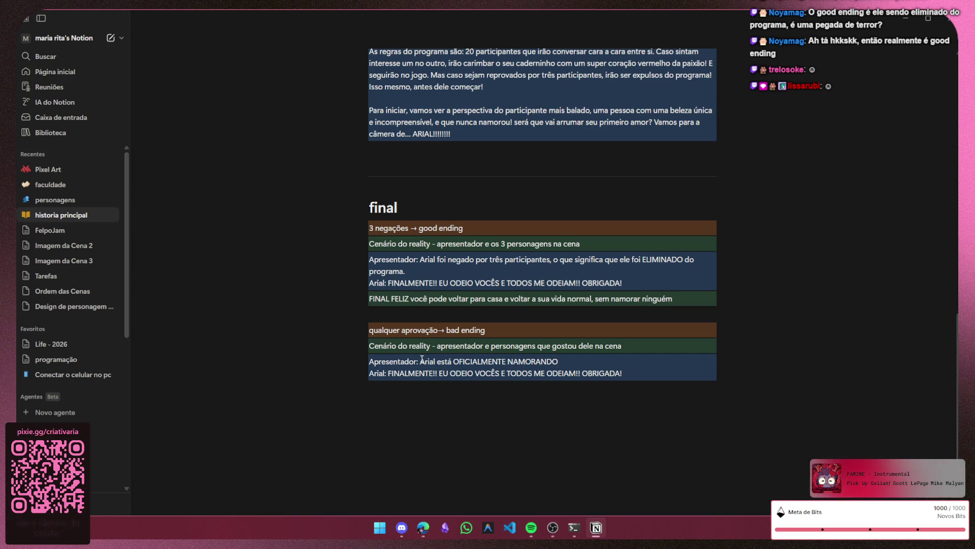
type(" COM [nome do personagem")
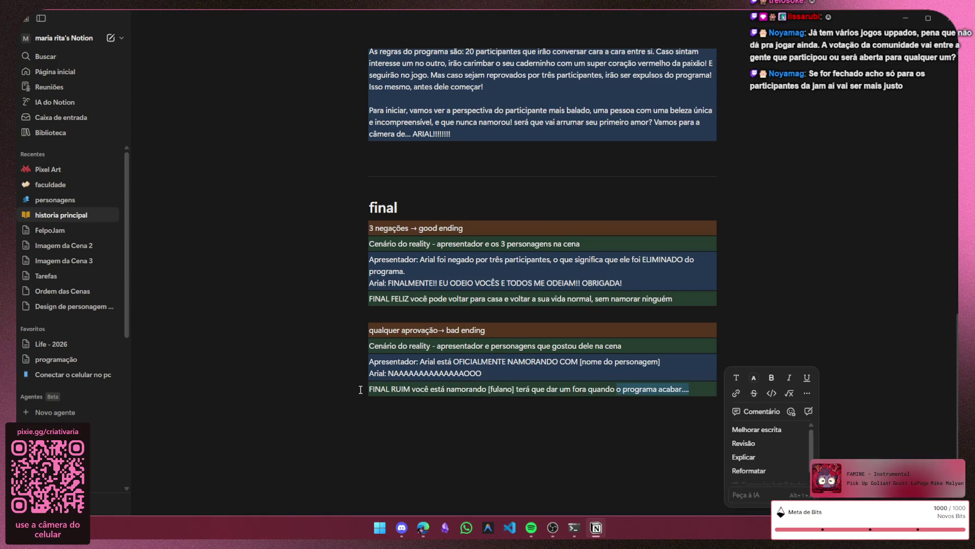
- Trim the end of the FINAL RUIM sentence back to before the [fulano] placeholder
key("ctrl+shift+Left")
key("ctrl+shift+Left")
key("ctrl+shift+Left")
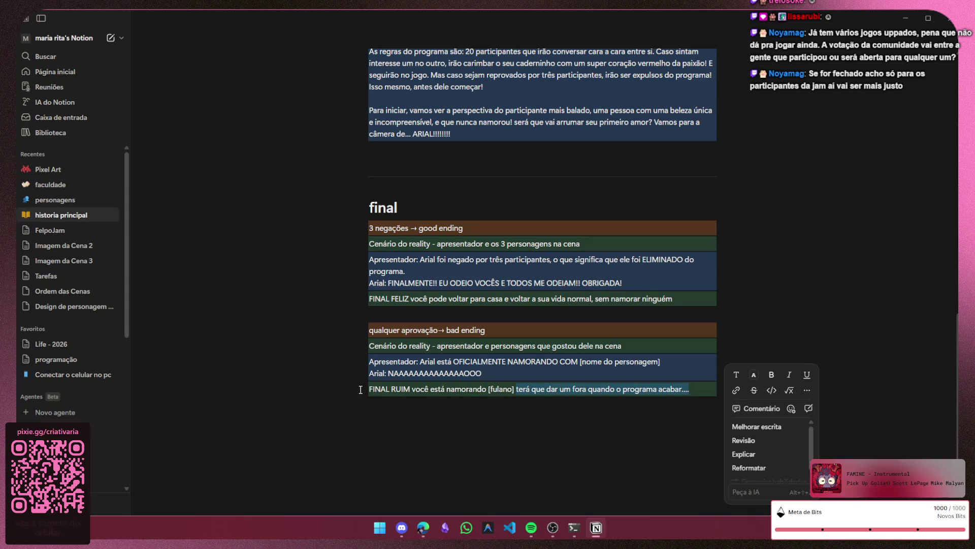
key("BackSpace")
key("ctrl+Left")
key("ctrl+Left")
key("ctrl+shift+Left")
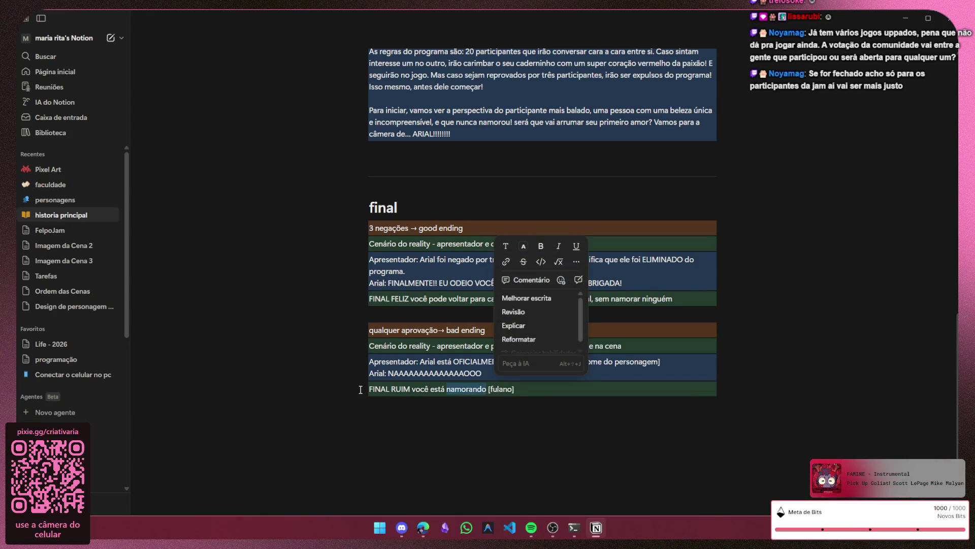
type("casou ")
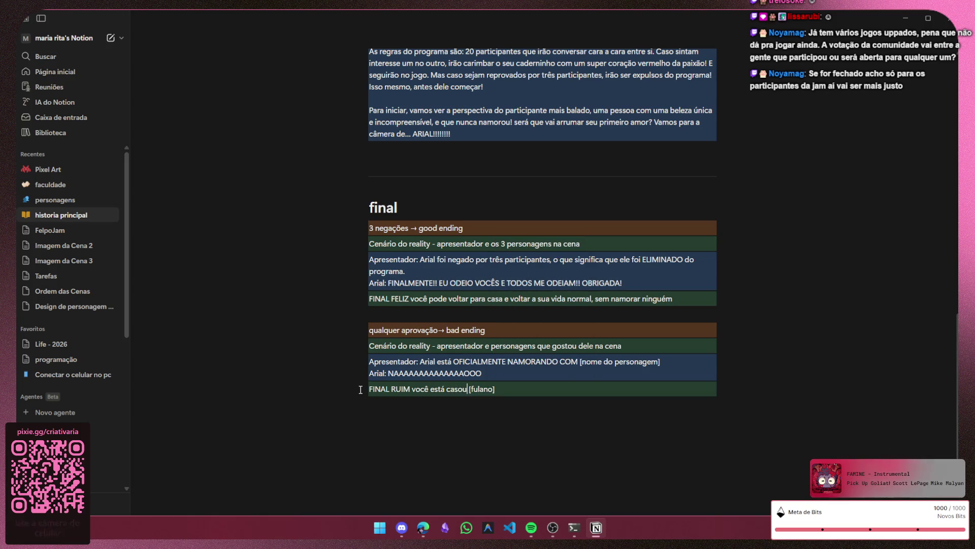
type("com [fulano] ")
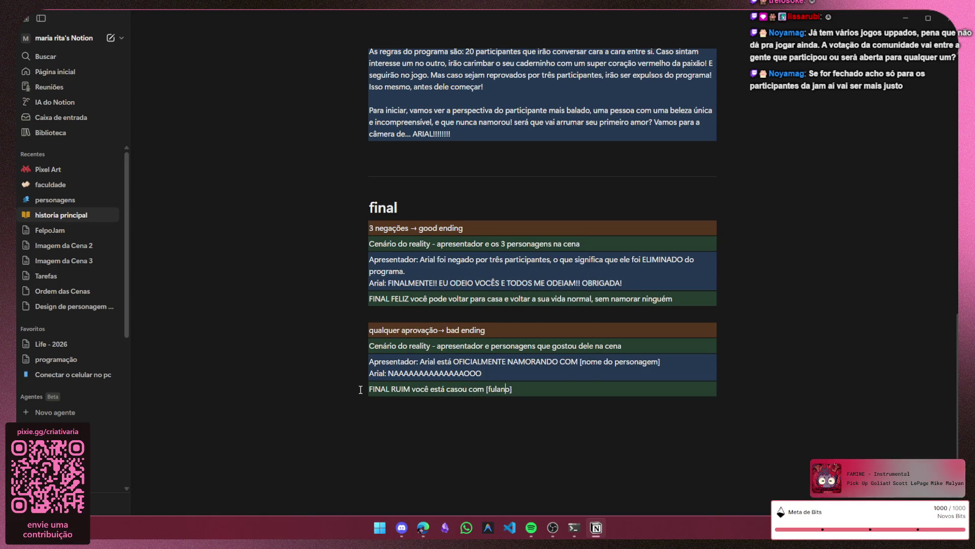
type("e f")
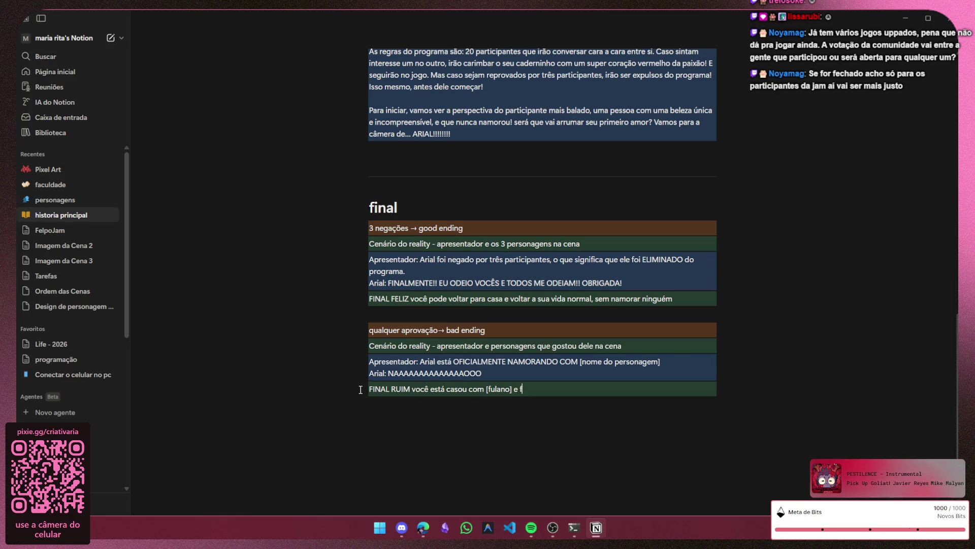
type("oi")
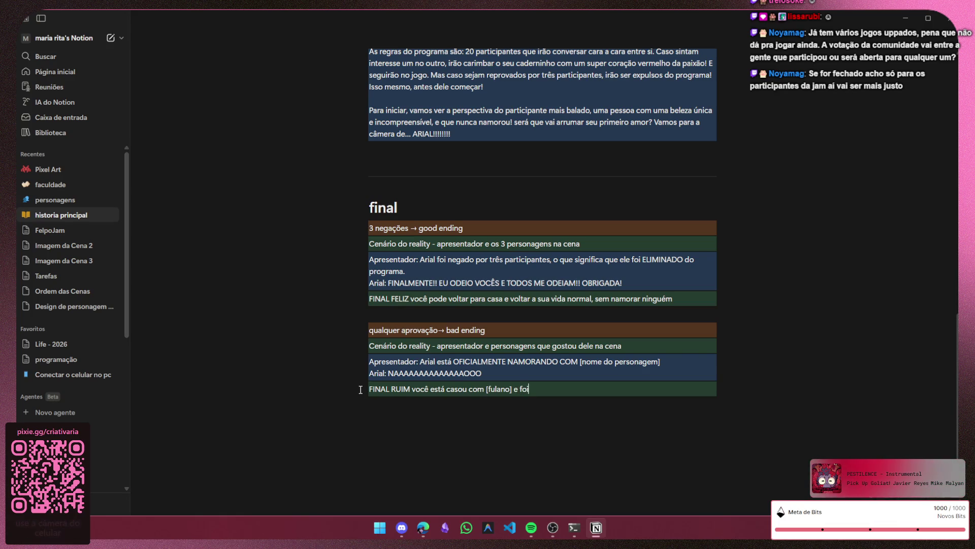
type(" infeliz")
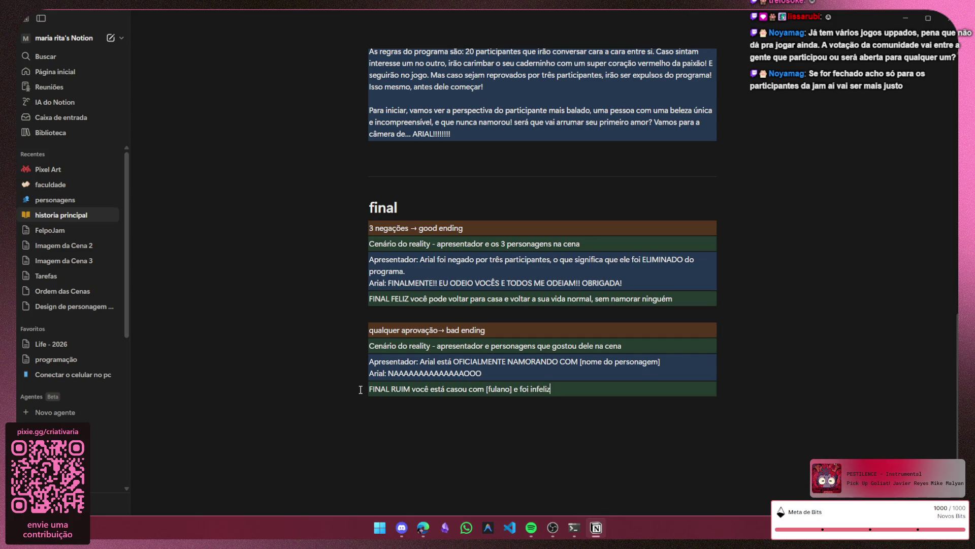
type(" pelo RESTO DA SUA VIDA")
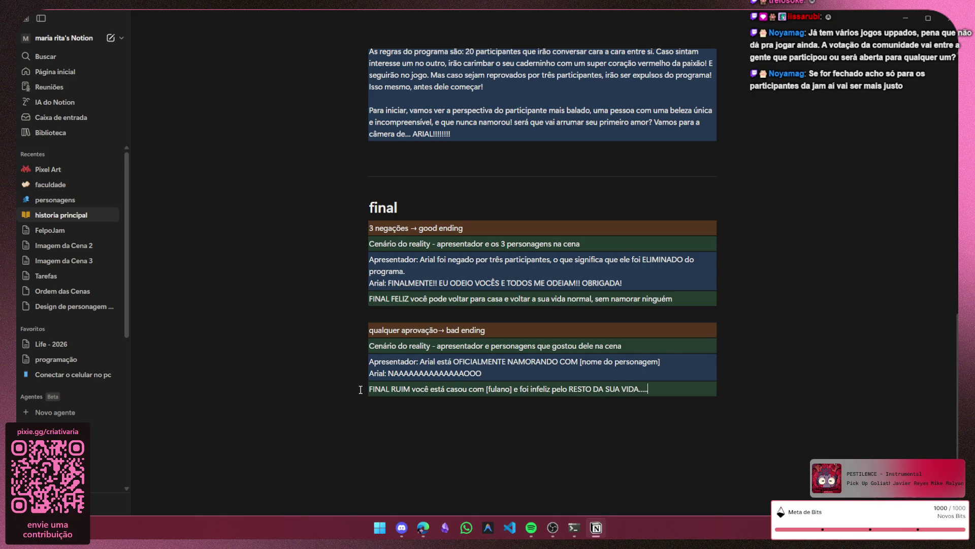
type("..")
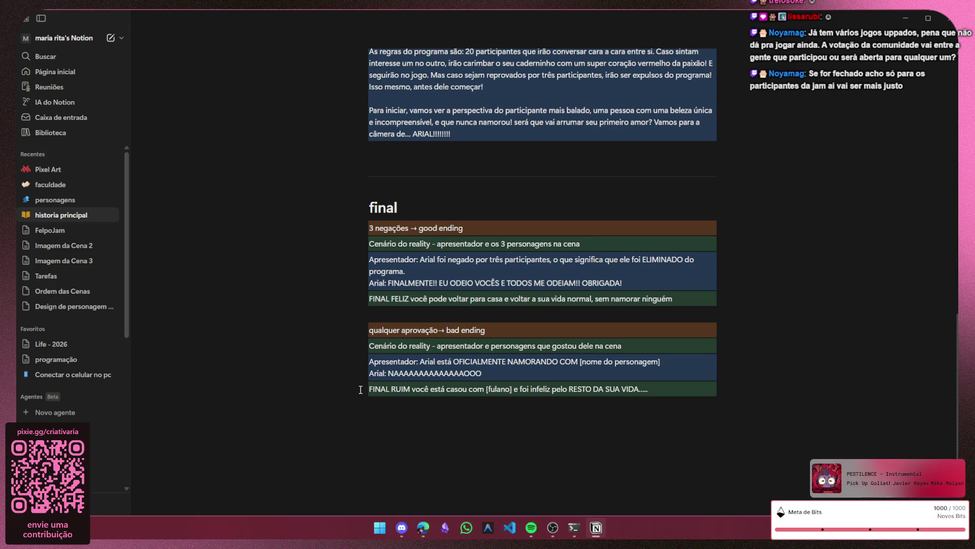
- Remove 'está' and insert 'por pressão social' before 'e foi infeliz' in the bad-ending line
key("ctrl+Left")
key("ctrl+Left")
key("ctrl+Left")
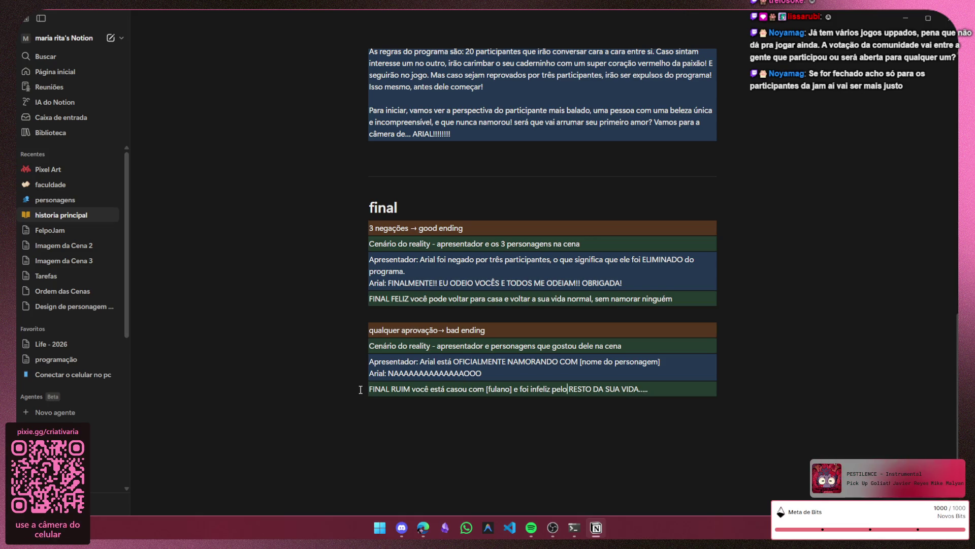
key("BackSpace")
key("BackSpace")
key("BackSpace")
key("BackSpace")
key("BackSpace")
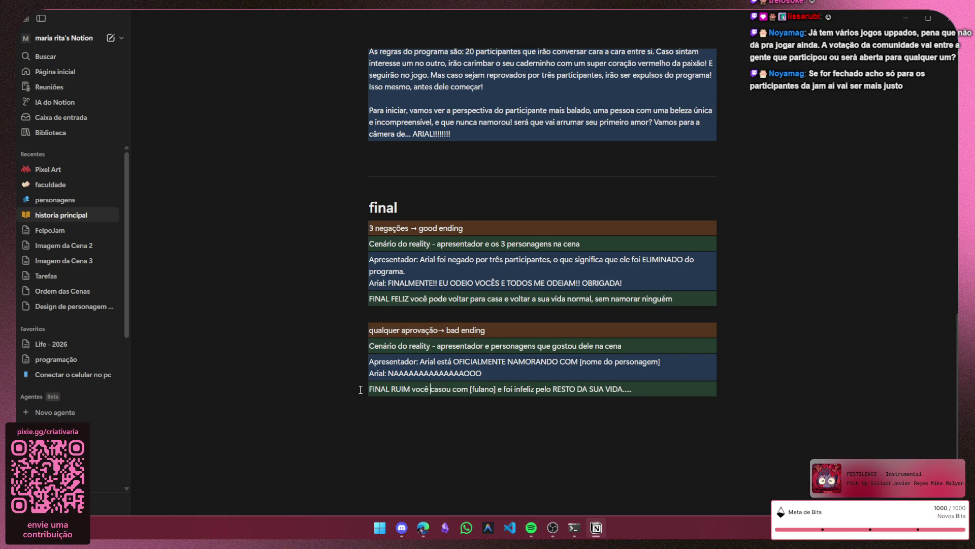
key("ctrl+Right")
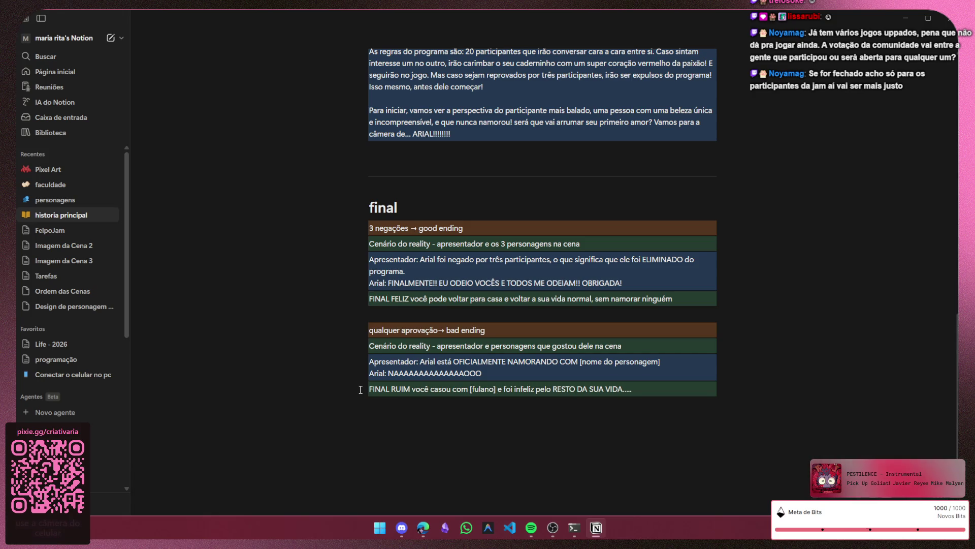
type("por pressão")
key("BackSpace")
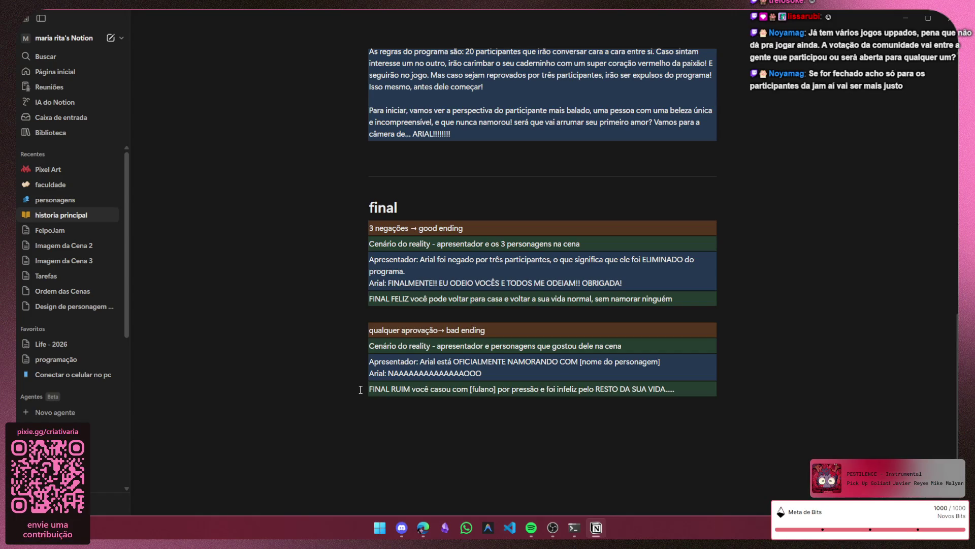
type("social")
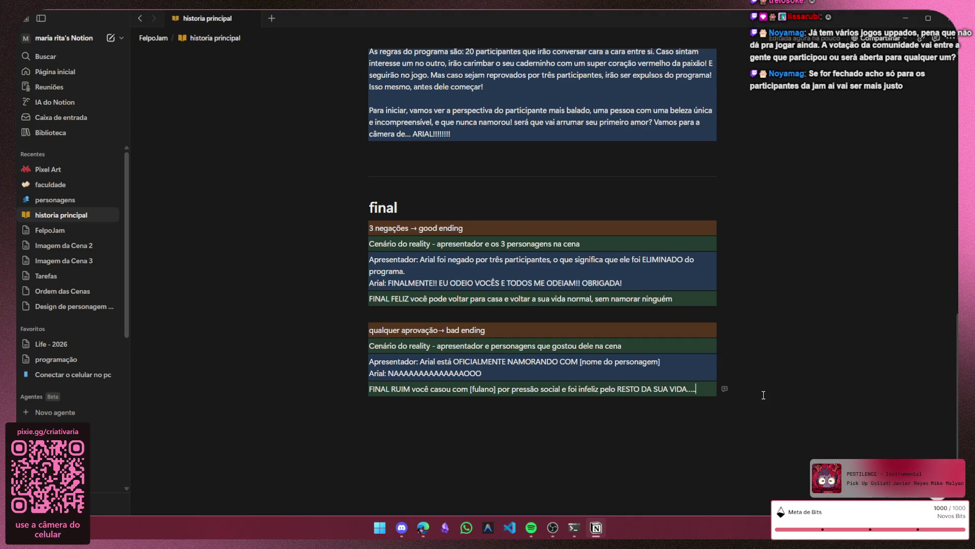
- Reduce the trailing dots after VIDA to '...' and leave empty blocks around the endings
left_click(517, 434)
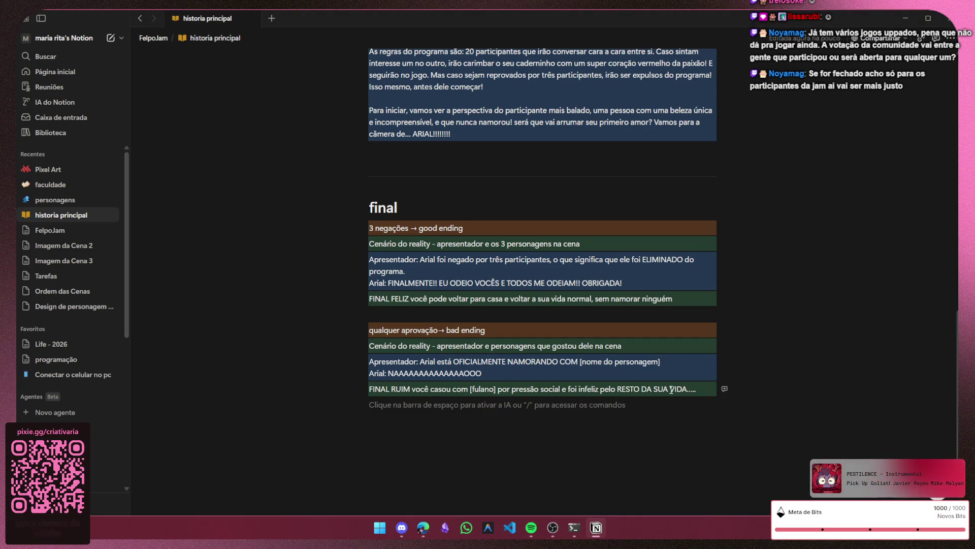
left_click(703, 388)
key("BackSpace")
key("BackSpace")
key("BackSpace")
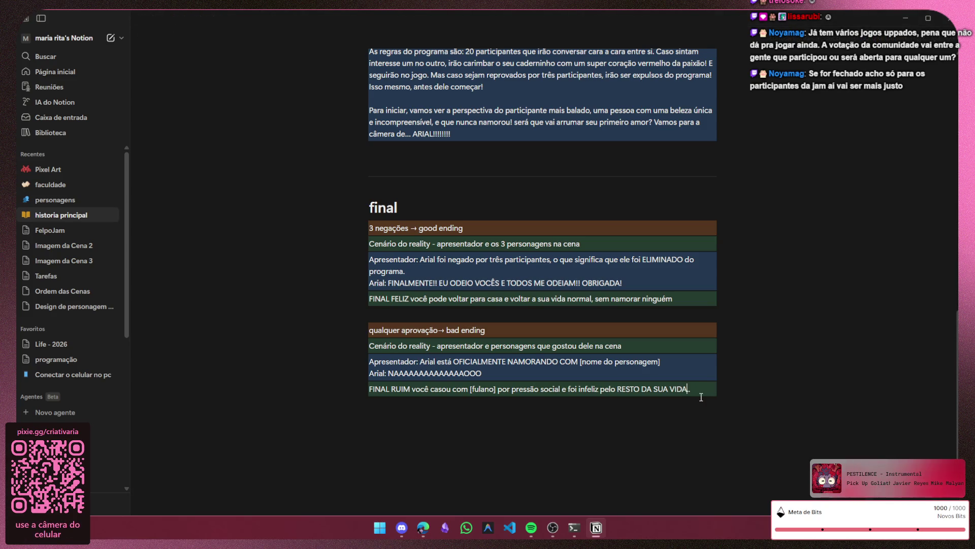
type("...")
left_click(632, 421)
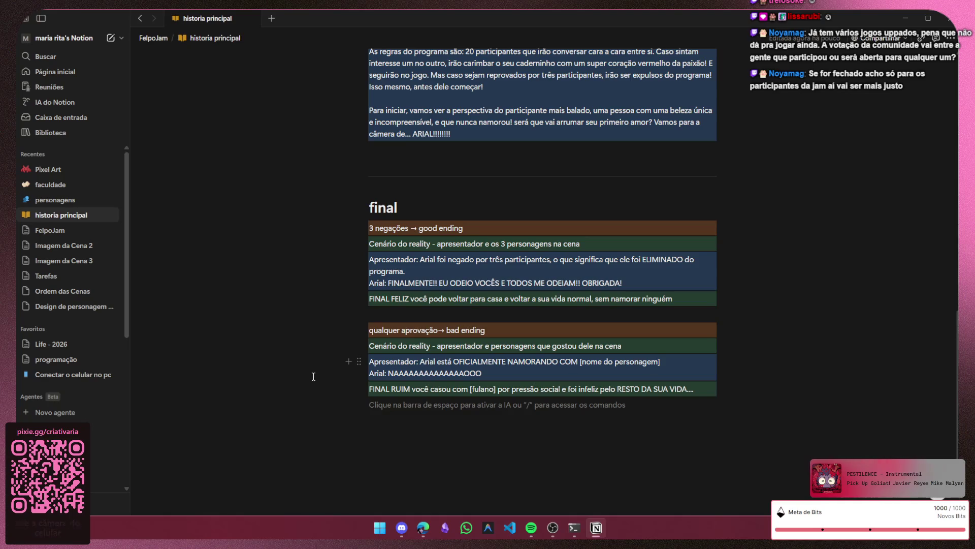
scroll(286, 387, "up", 1)
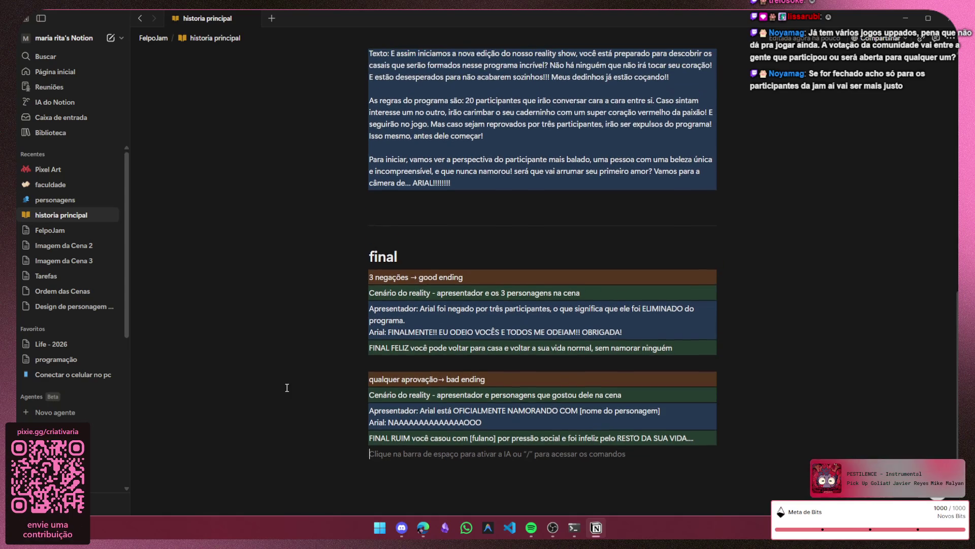
left_click(446, 365)
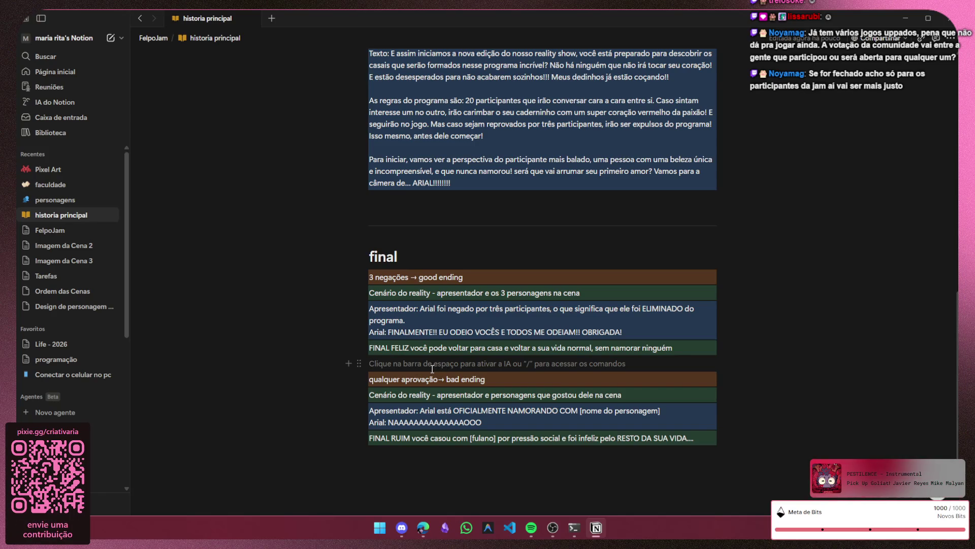
left_click(380, 457)
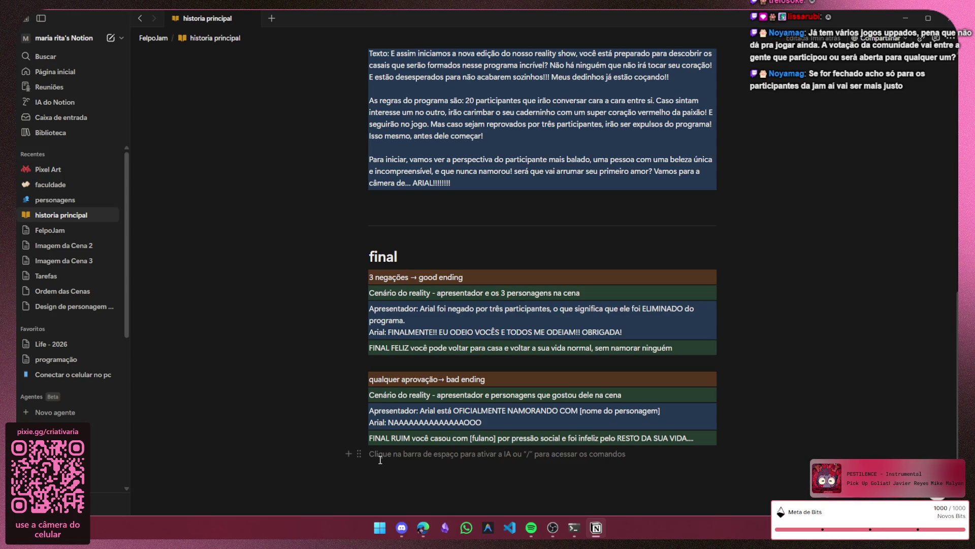
scroll(429, 455, "down", 1)
scroll(502, 457, "up", 4)
scroll(501, 457, "up", 2)
scroll(502, 458, "down", 2)
scroll(502, 457, "down", 1)
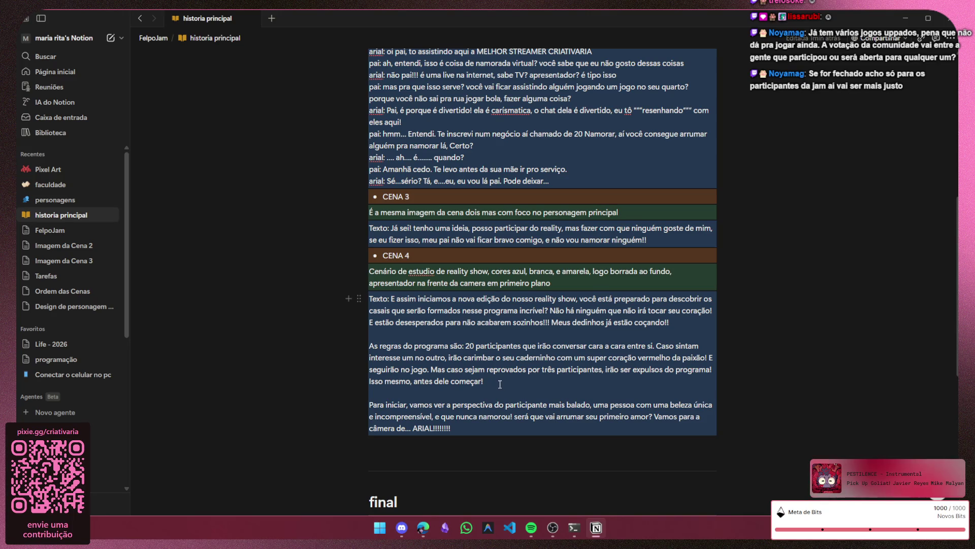
- Delete 'Isso mesmo, antes dele começar!' and trim the exclamation marks to 'ARIAL!!' in Cena 4
left_click_drag(492, 382, 365, 382)
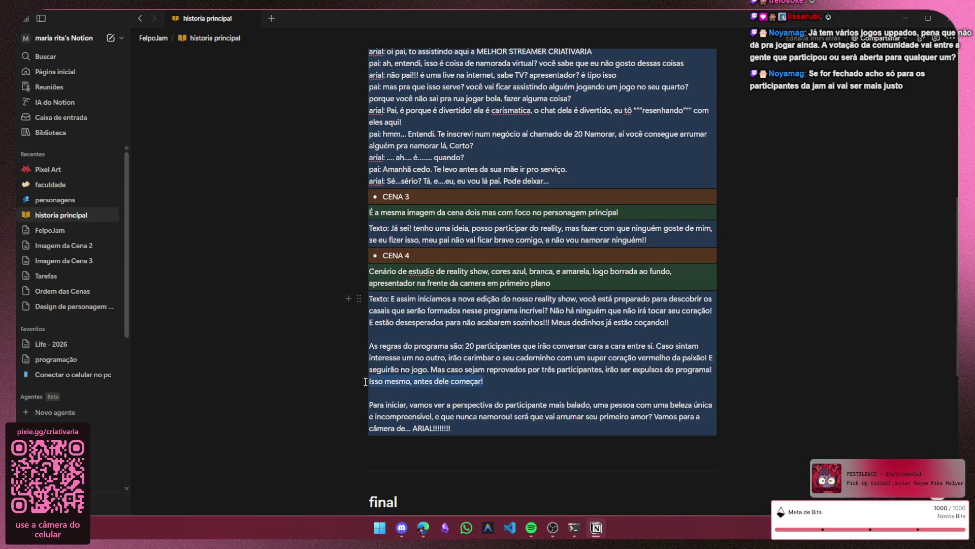
key("BackSpace")
key("BackSpace")
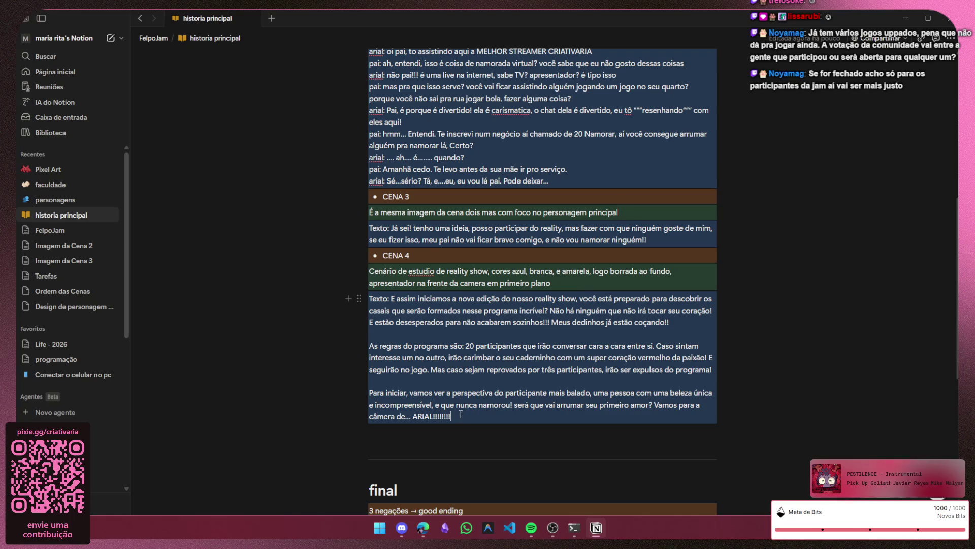
key("BackSpace")
key("BackSpace")
key("BackSpace")
key("BackSpace")
key("BackSpace")
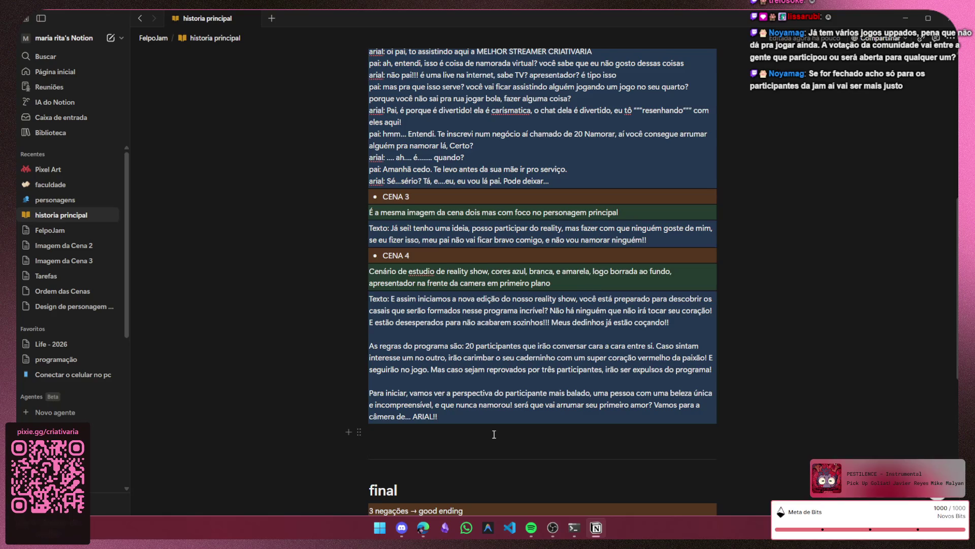
scroll(494, 436, "down", 3)
scroll(494, 431, "up", 2)
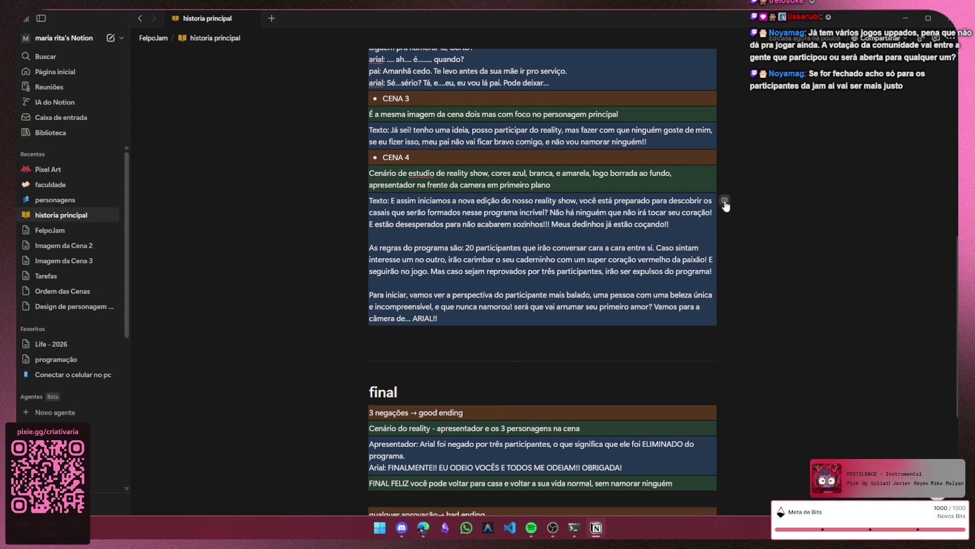
- Post a comment on the Cena 4 narration asking to split it into three separate lines
key("ctrl+shift+m")
type("coloca")
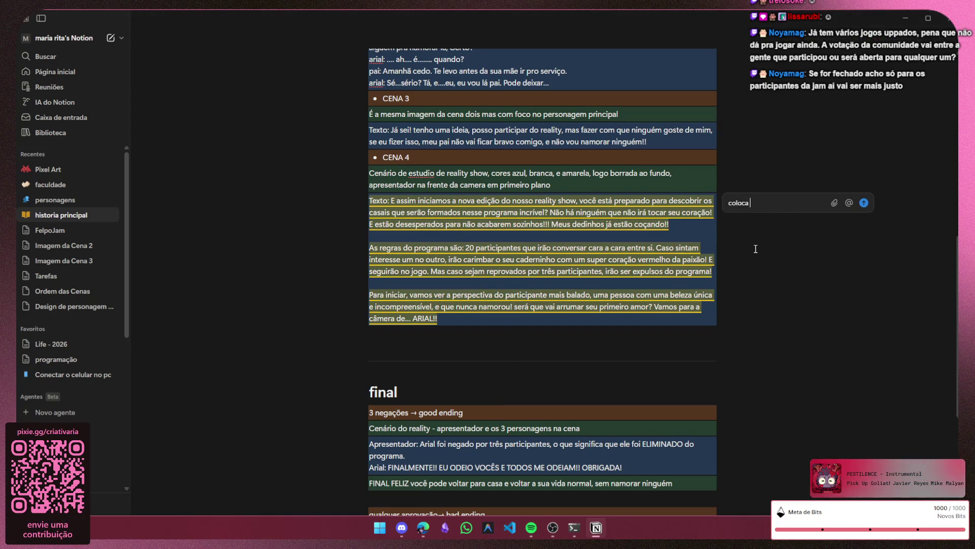
type(" isso como tr")
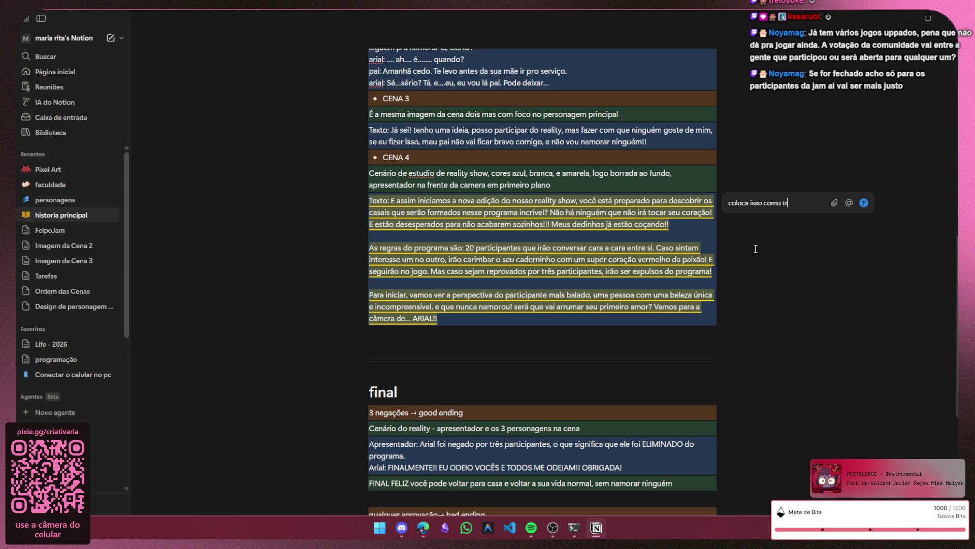
type("ês ")
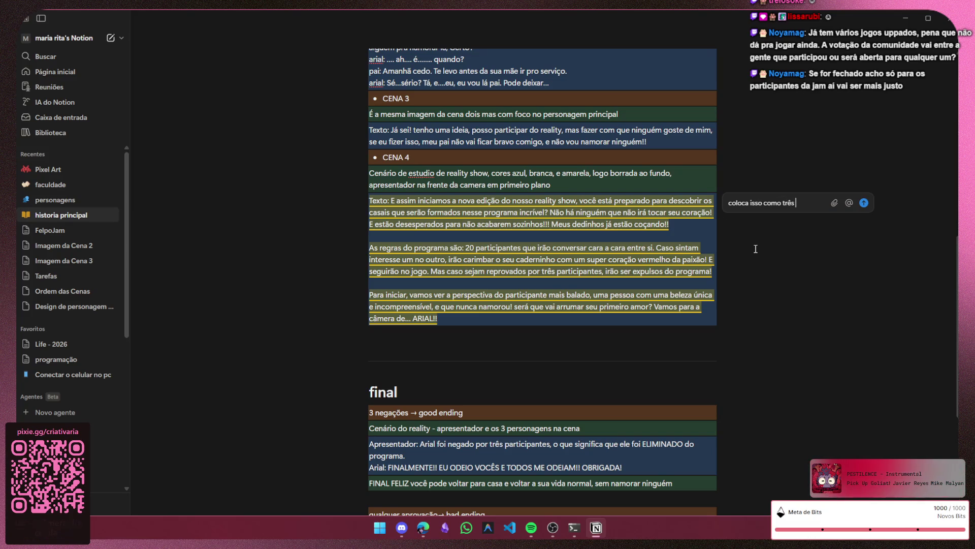
type("falas dife")
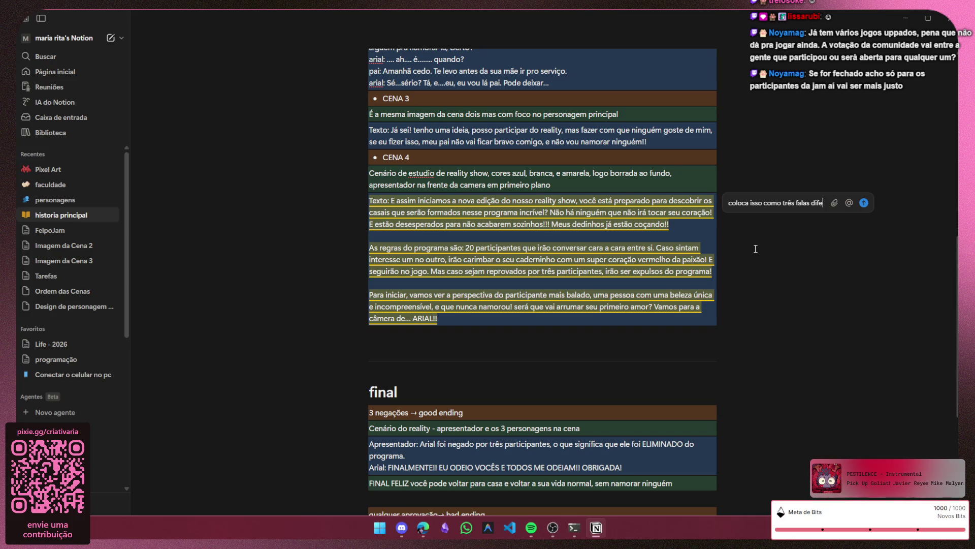
type("rentes p")
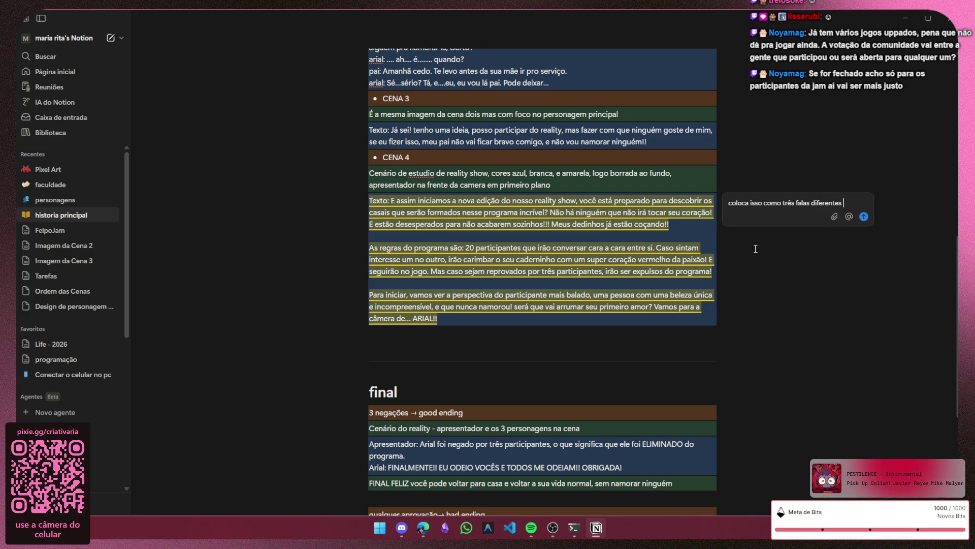
type(" nao ter m")
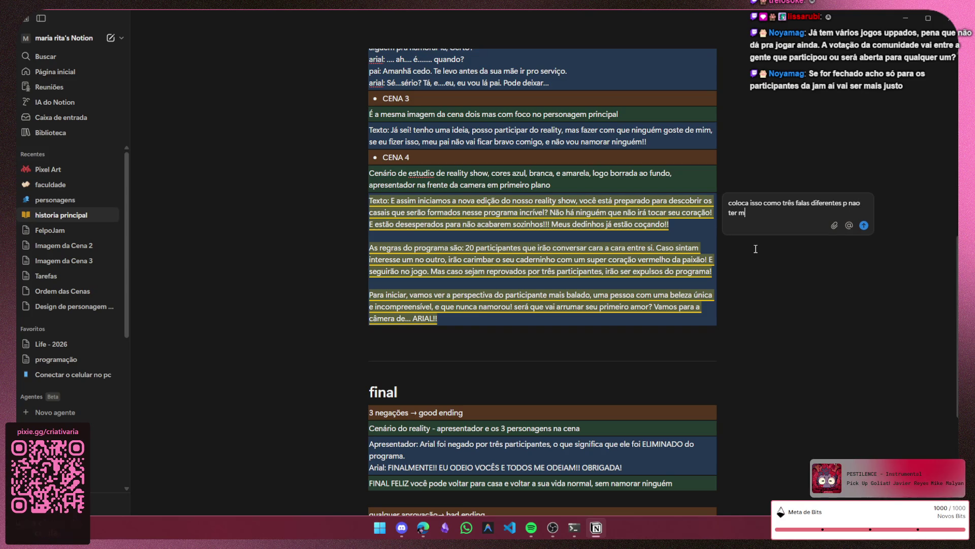
key("BackSpace")
type("q mudar o tamanho do")
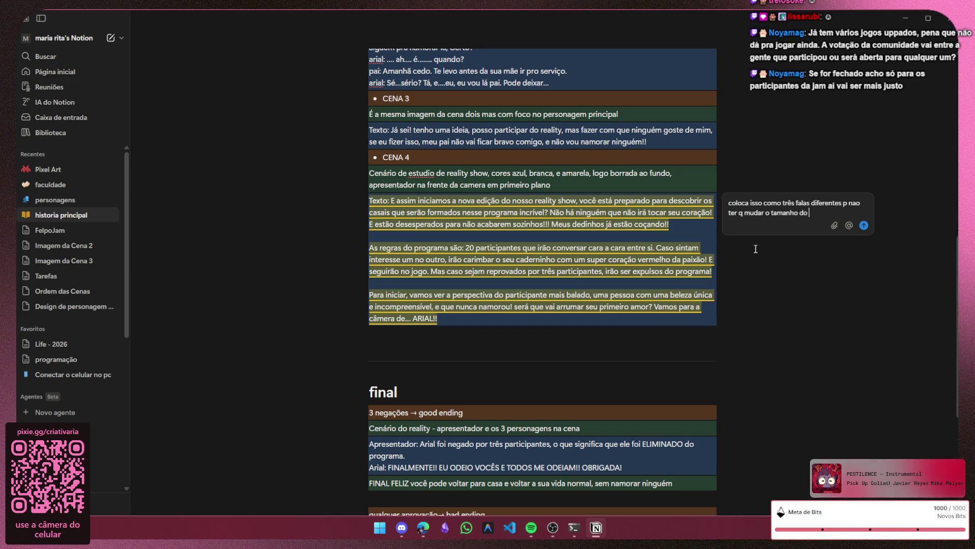
type("balão de fala")
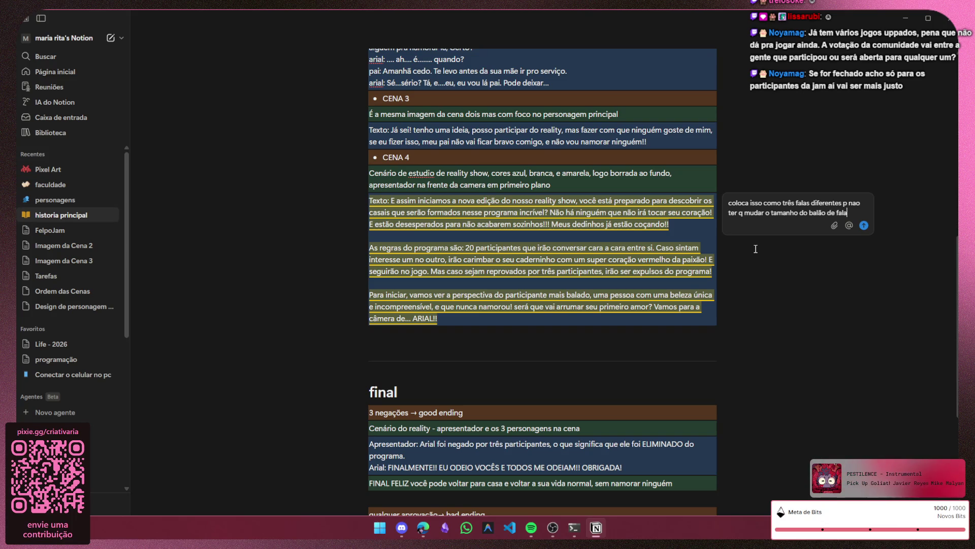
left_click(864, 226)
scroll(818, 301, "down", 3)
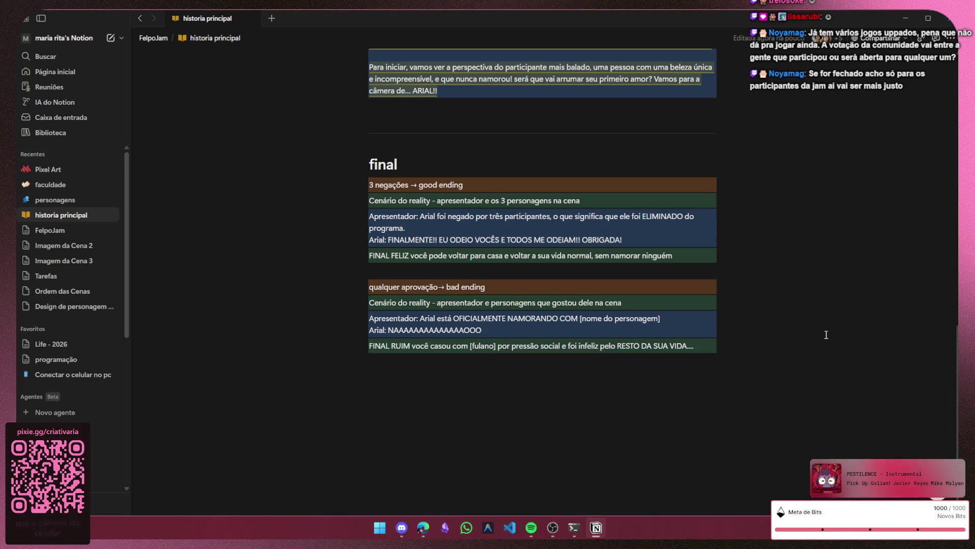
scroll(826, 334, "up", 2)
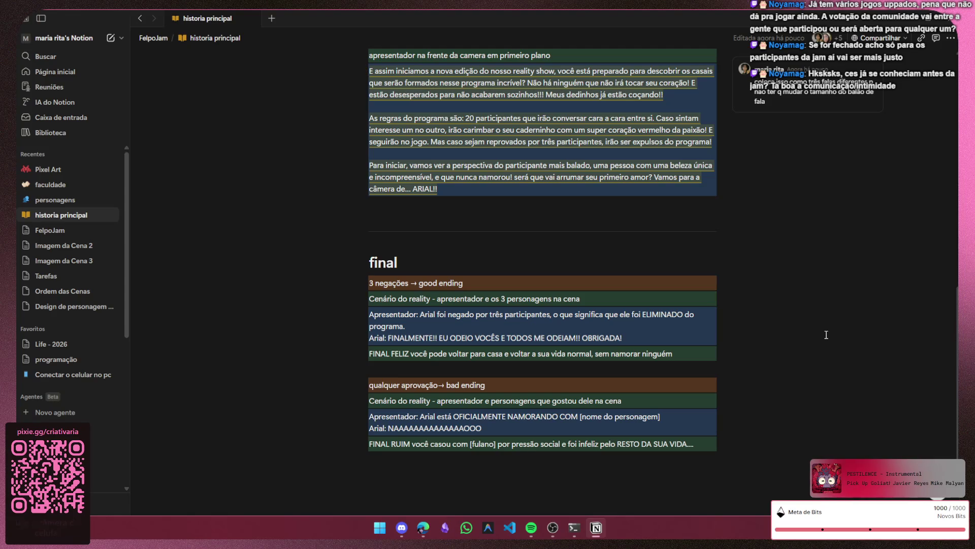
scroll(827, 335, "up", 3)
scroll(826, 335, "up", 3)
scroll(826, 335, "up", 5)
scroll(826, 335, "down", 3)
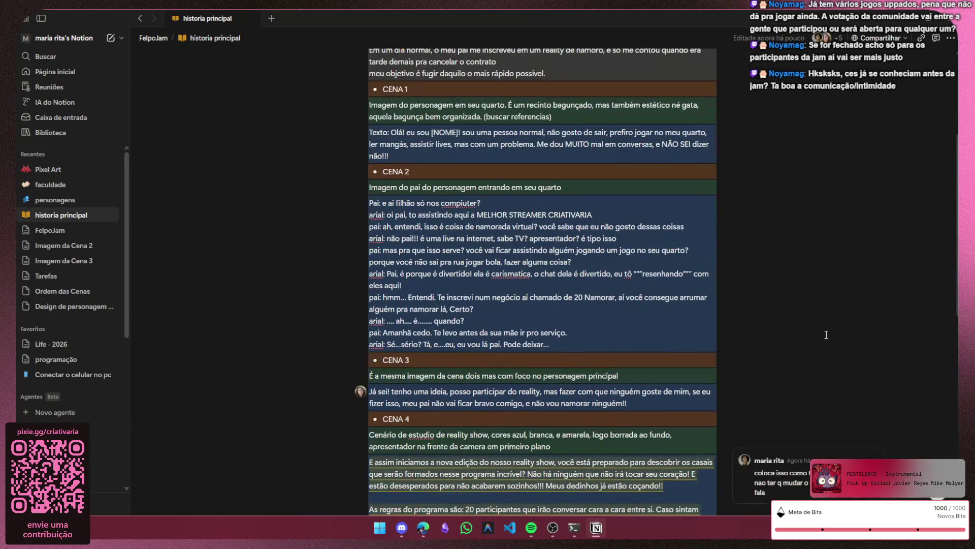
scroll(826, 334, "down", 5)
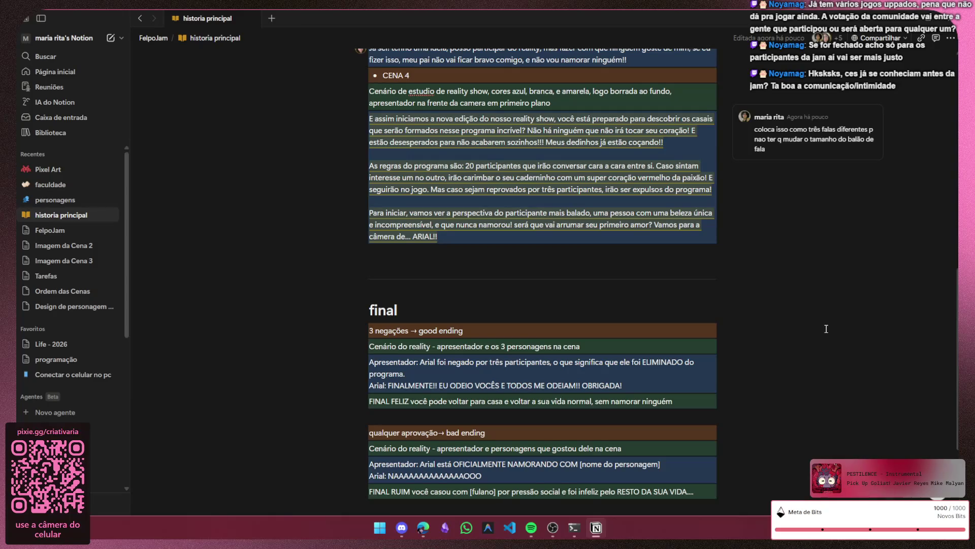
- Bring the Discord call window up over the story page
left_click(401, 527)
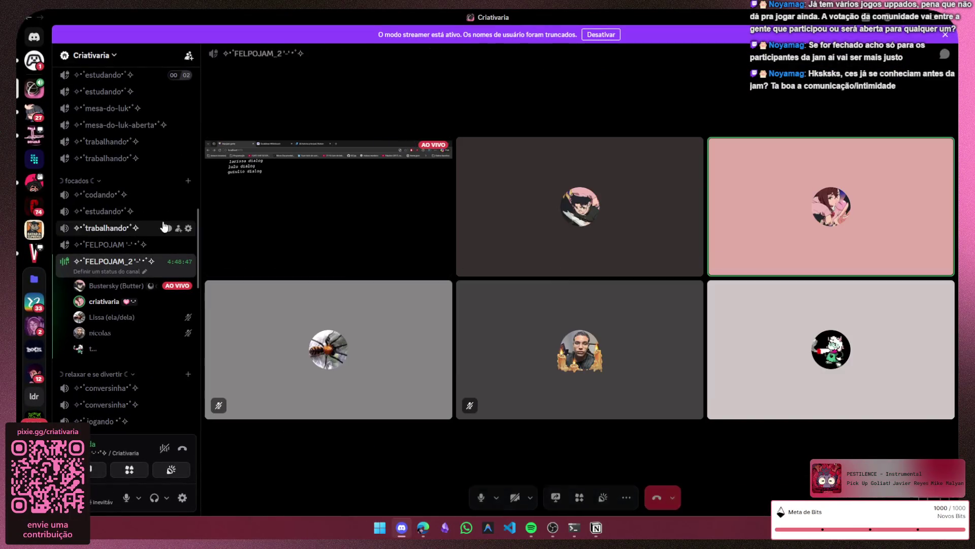
- Focus the teammate's shared game stream, watch it, then minimize the call back to Notion
left_click(222, 203)
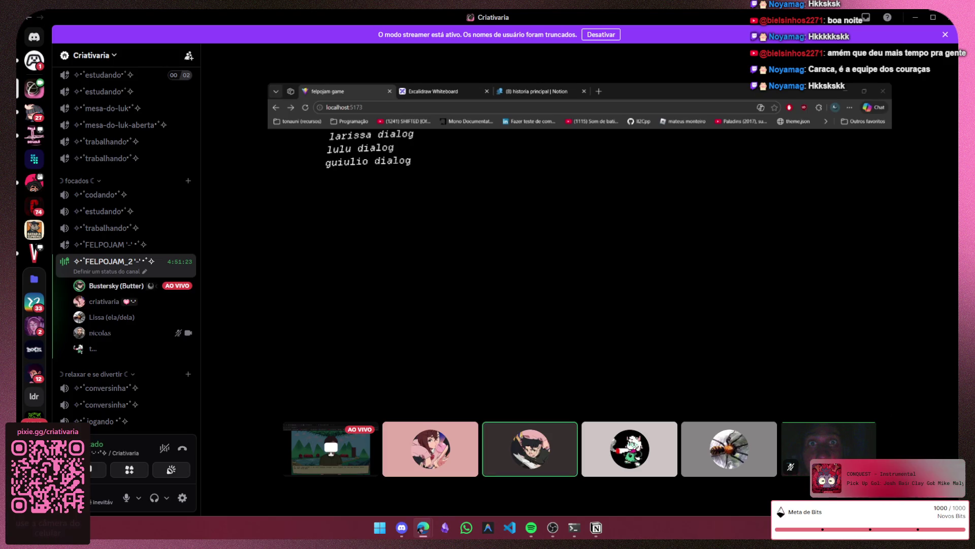
left_click(466, 528)
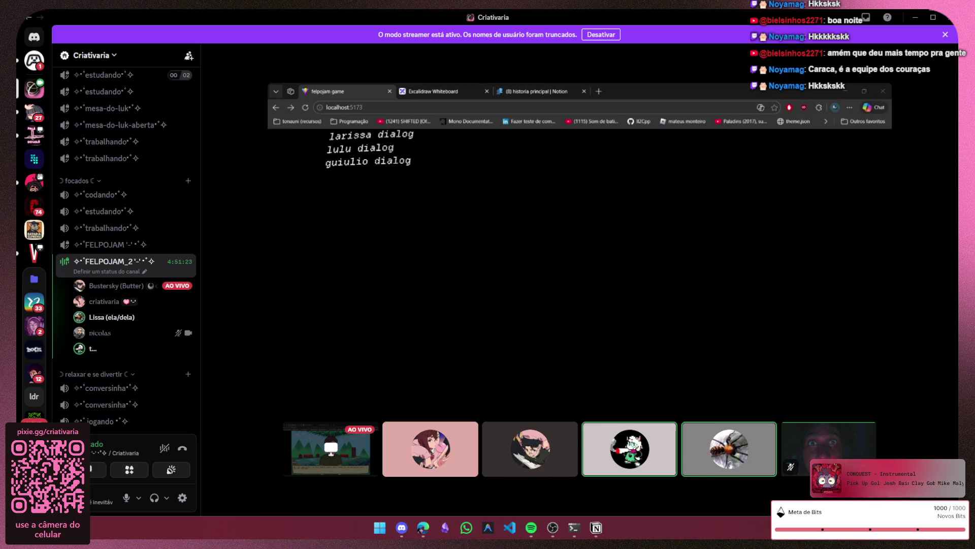
left_click(920, 17)
scroll(438, 352, "down", 1)
scroll(438, 353, "up", 2)
scroll(533, 354, "up", 5)
scroll(577, 354, "down", 2)
scroll(577, 354, "down", 1)
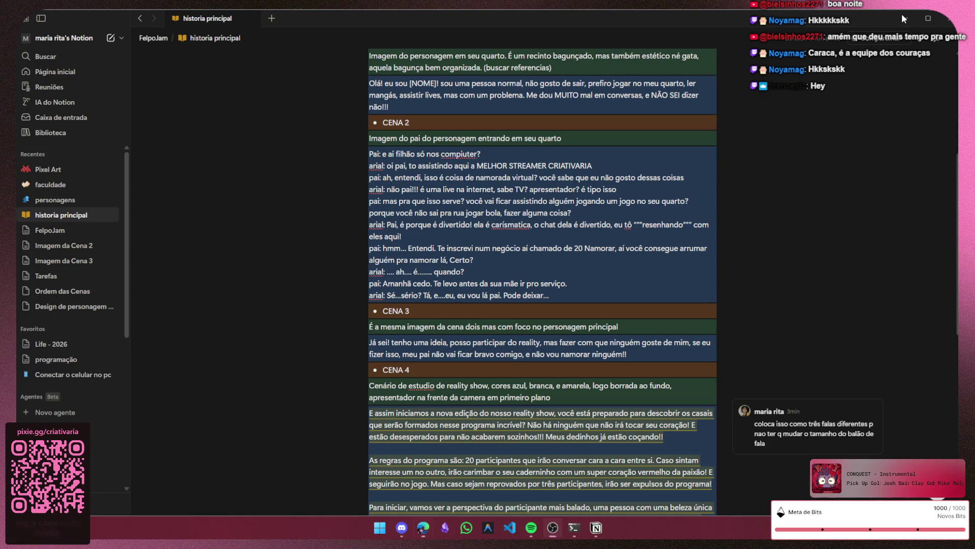
scroll(559, 407, "down", 4)
scroll(560, 406, "up", 3)
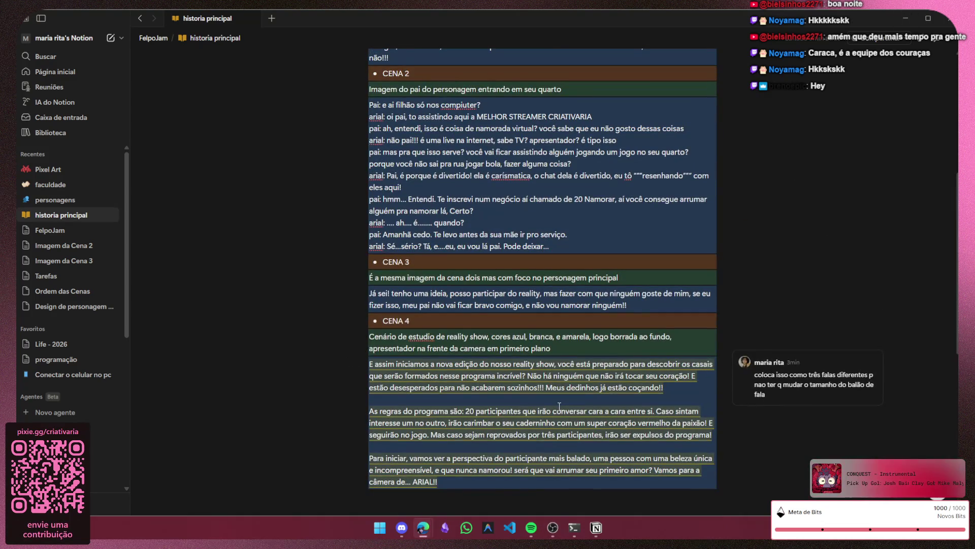
scroll(559, 406, "up", 3)
scroll(220, 134, "down", 4)
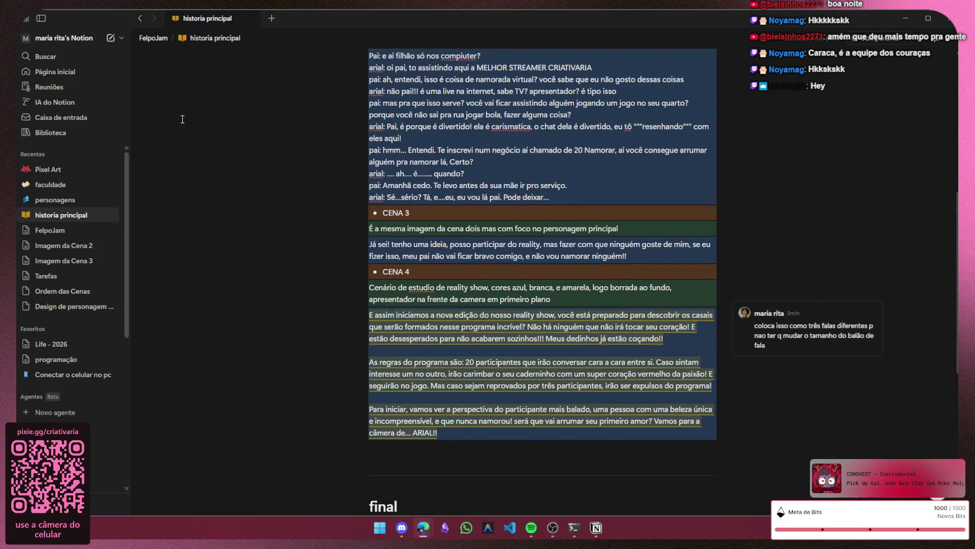
- Collapse the Notion sidebar to widen the page, then switch to the Discord call
left_click(41, 18)
scroll(586, 336, "down", 4)
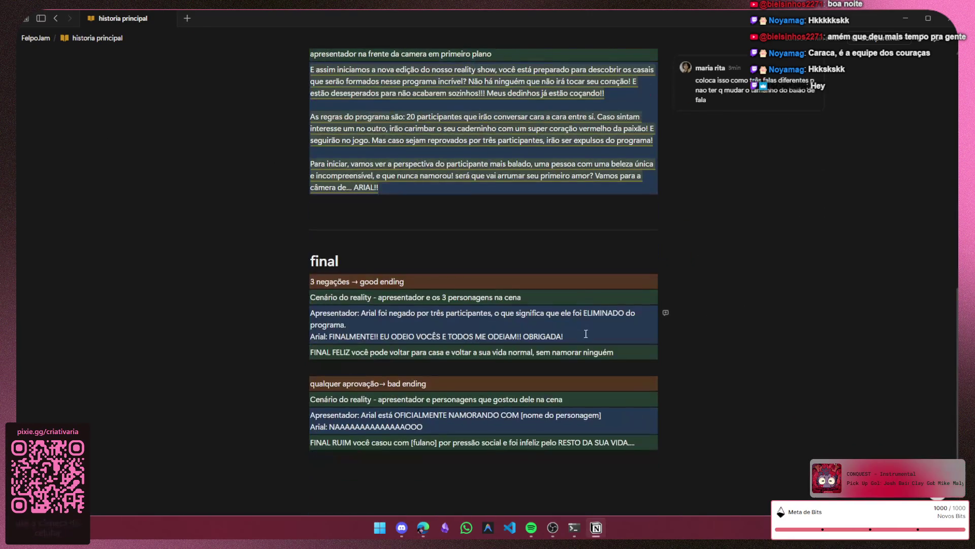
scroll(586, 336, "up", 3)
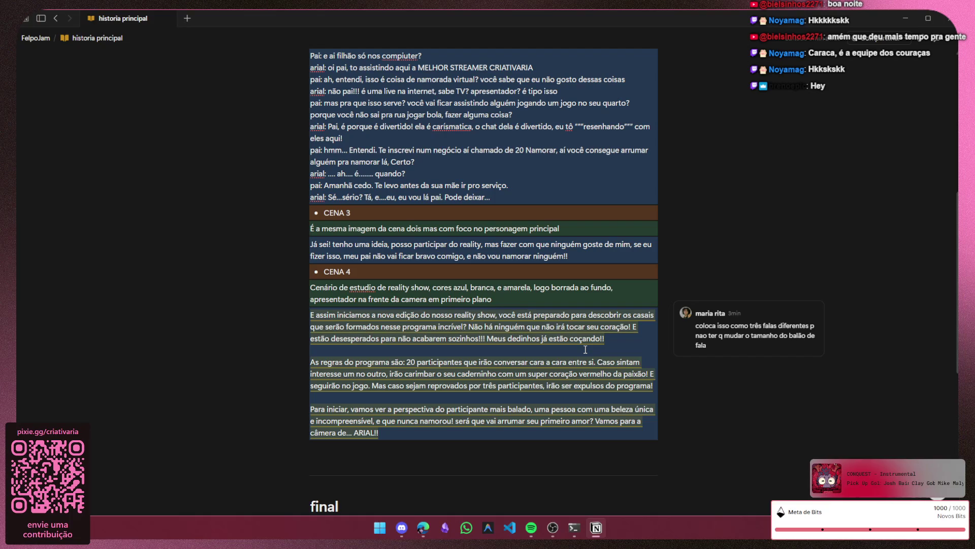
scroll(585, 349, "up", 3)
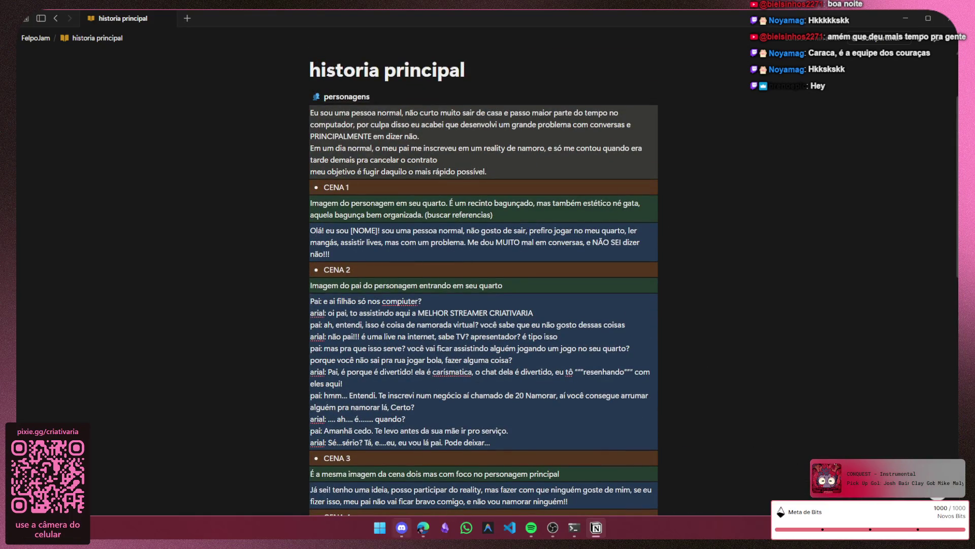
key("alt+Tab")
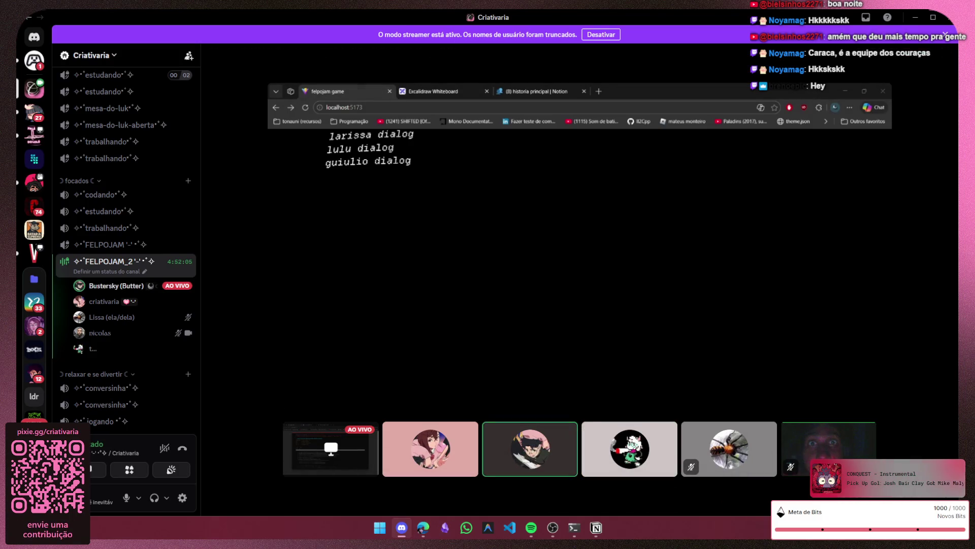
- Zoom the shared game stream out to full view, refocus it, then minimize the call
key("alt+Tab")
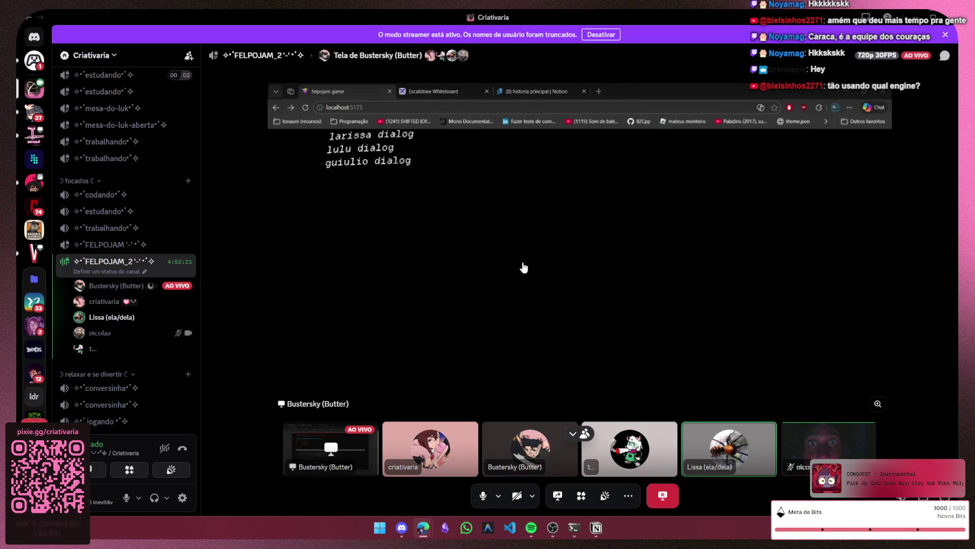
mouse_move(598, 245)
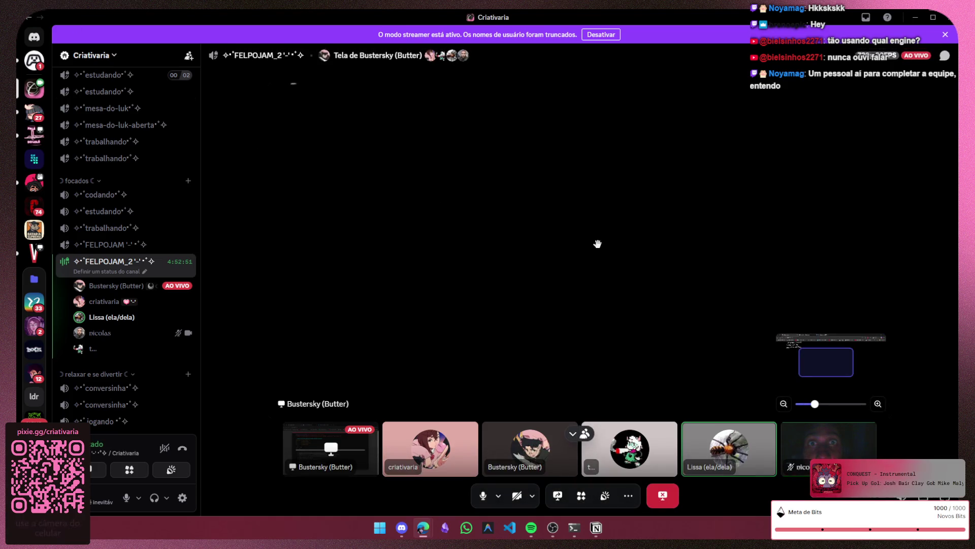
left_click_drag(815, 404, 782, 420)
left_click(782, 420)
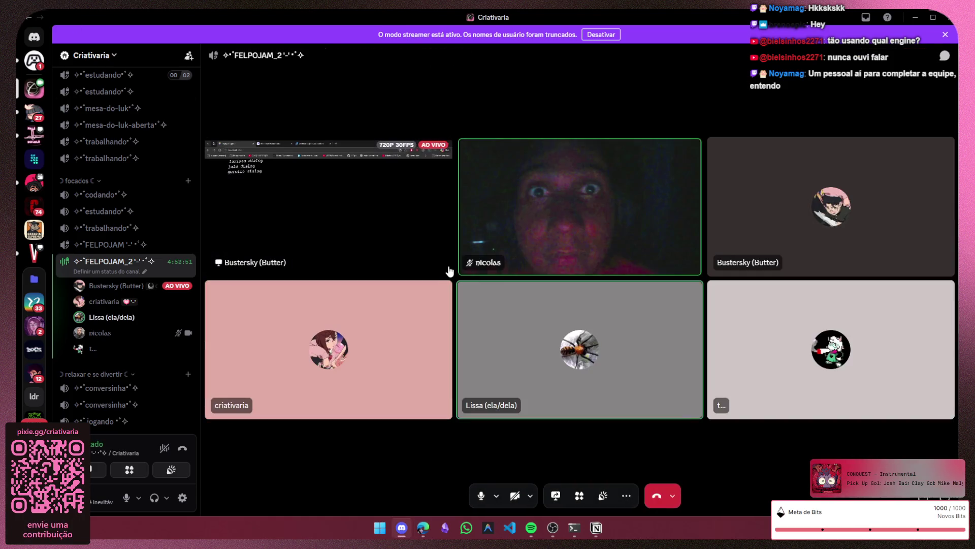
left_click(361, 244)
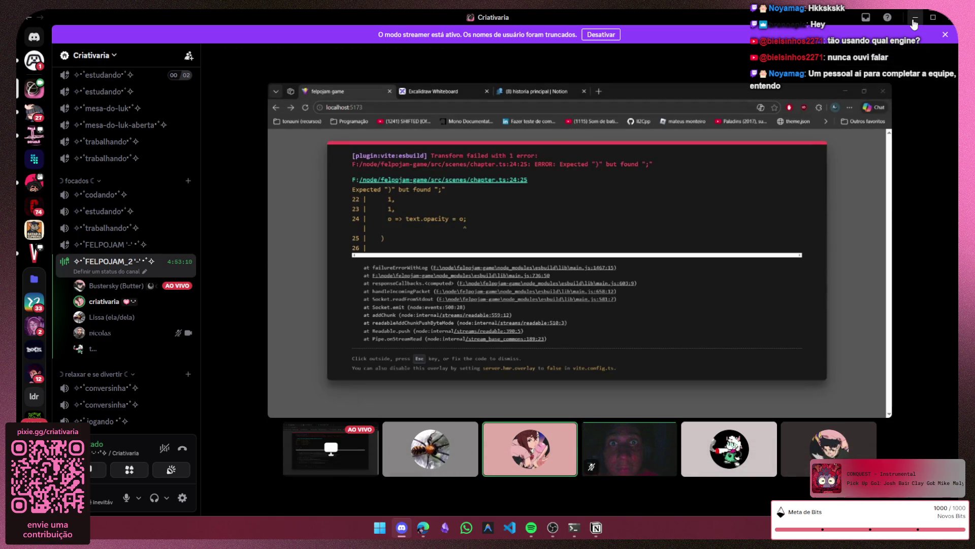
left_click(914, 19)
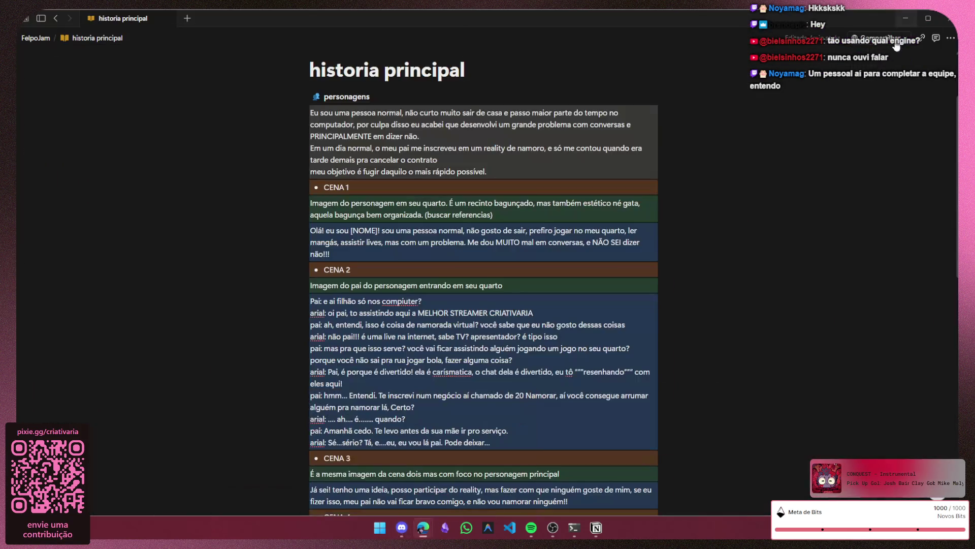
scroll(714, 246, "down", 3)
scroll(762, 205, "down", 3)
scroll(763, 205, "down", 3)
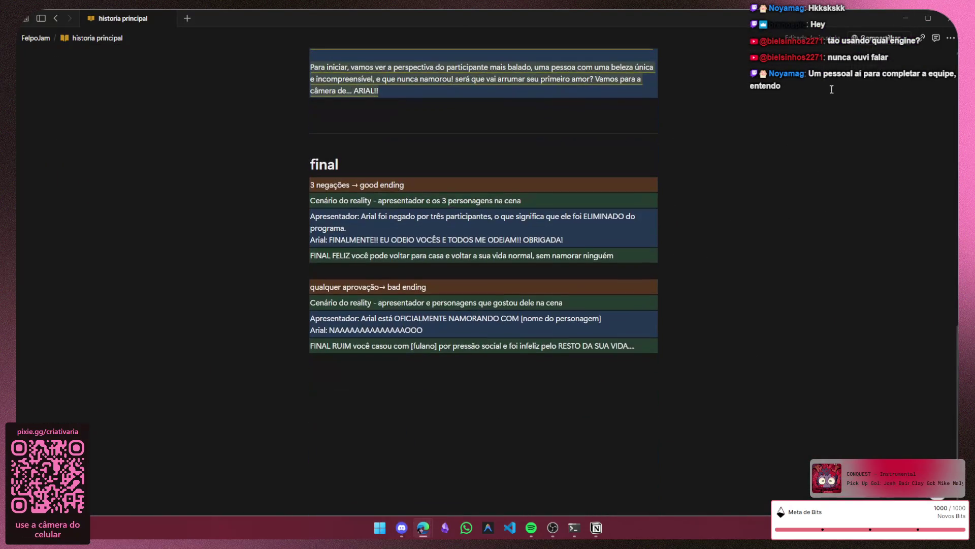
- Close Notion, leaving the Edge new-tab page showing
left_click(423, 527)
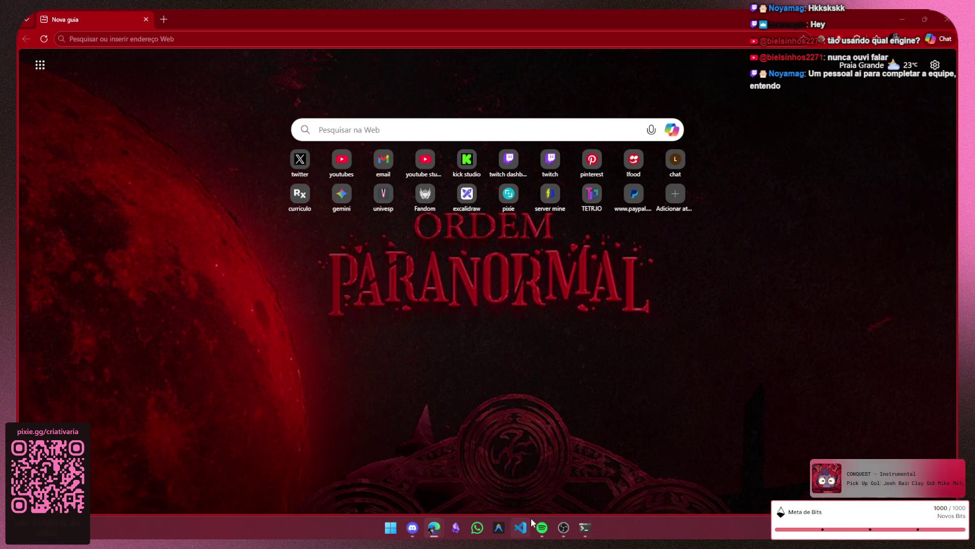
- Return to the Discord call and trigger a character dialog scene in the game build
left_click(412, 527)
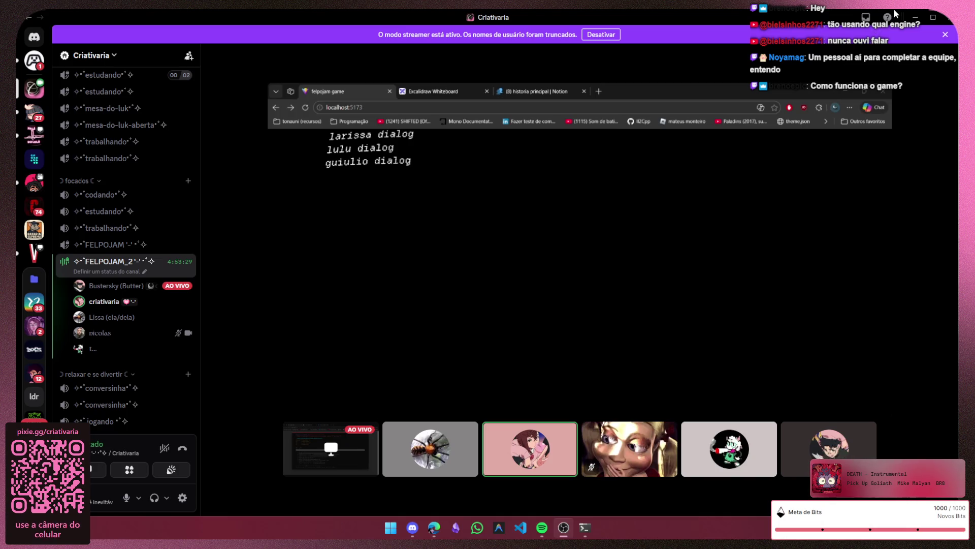
mouse_move(579, 259)
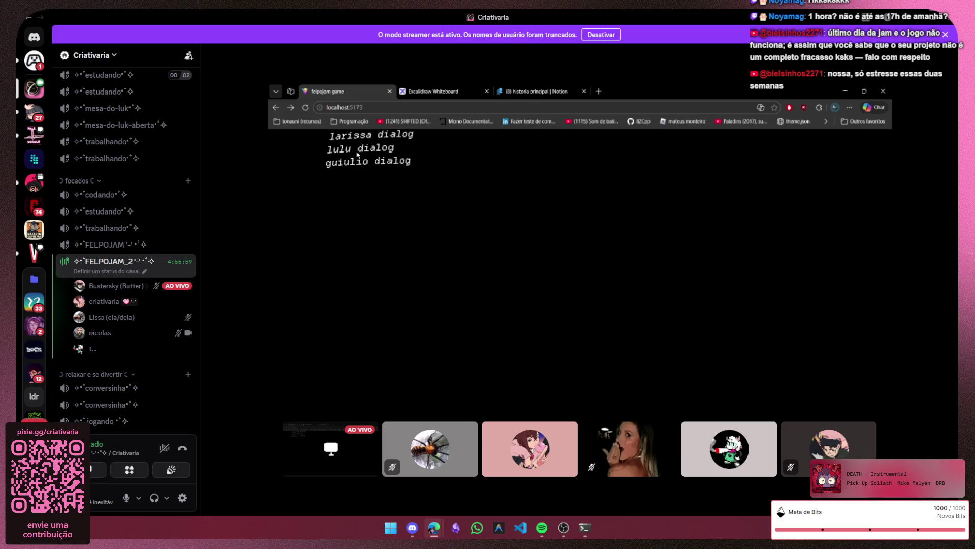
left_click(349, 149)
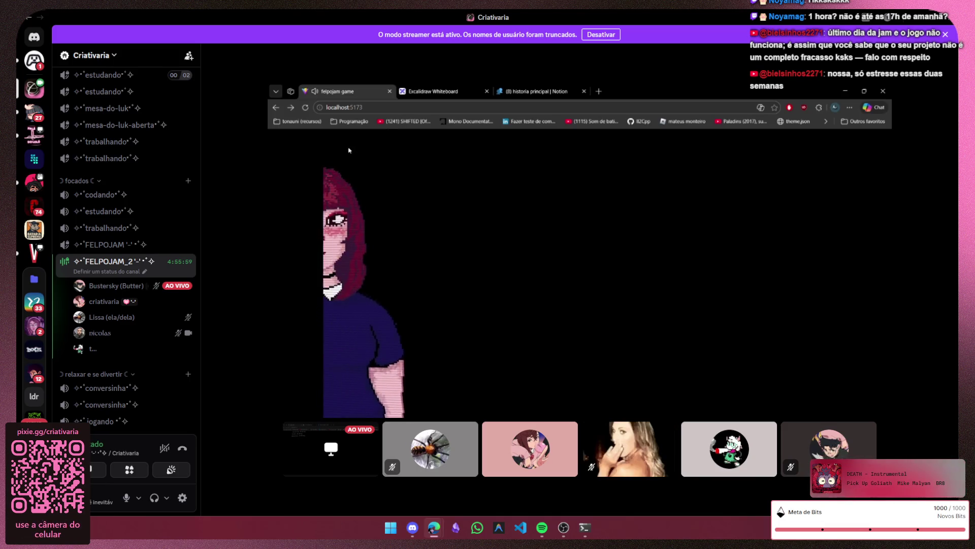
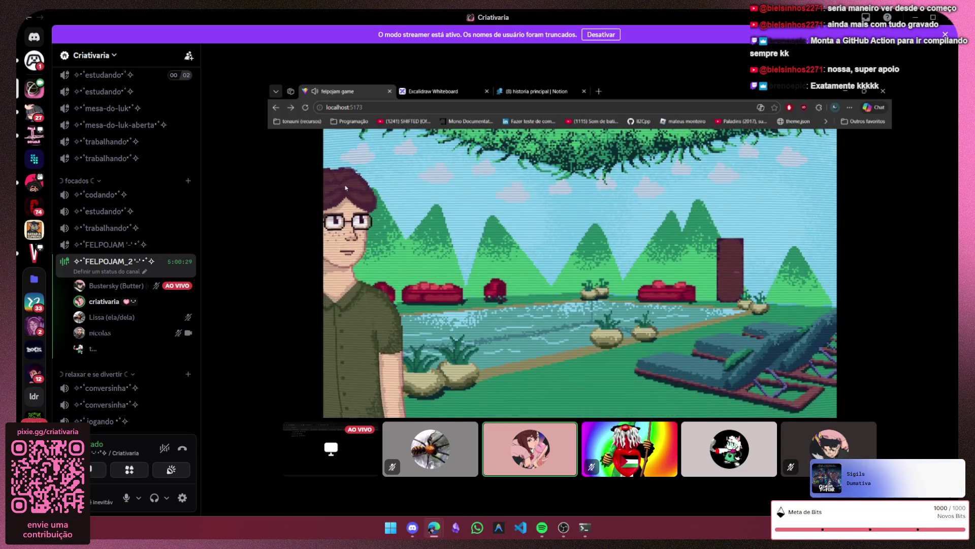
- Move the X post window aside so the teammate's stream stays visible
key("alt+Tab")
left_click_drag(788, 121, 618, 54)
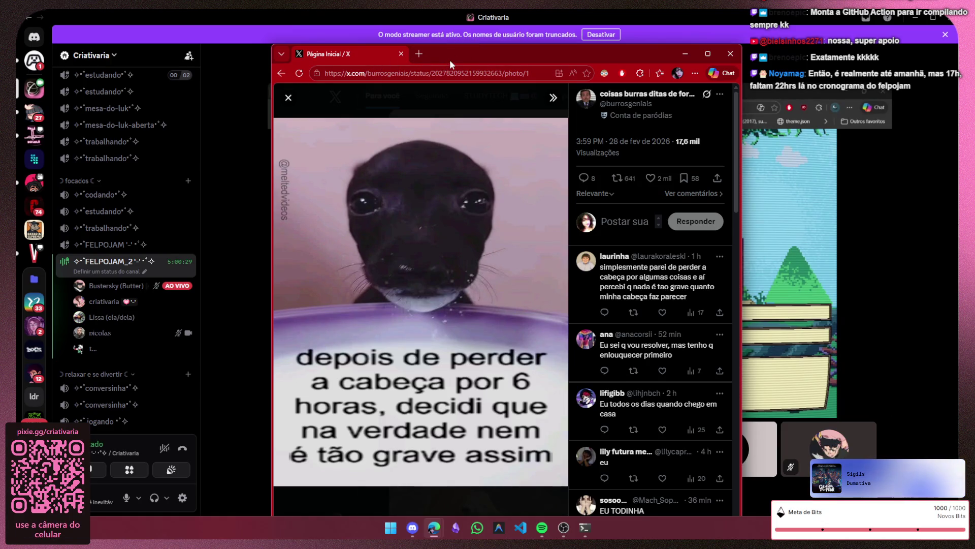
left_click_drag(452, 56, 467, 50)
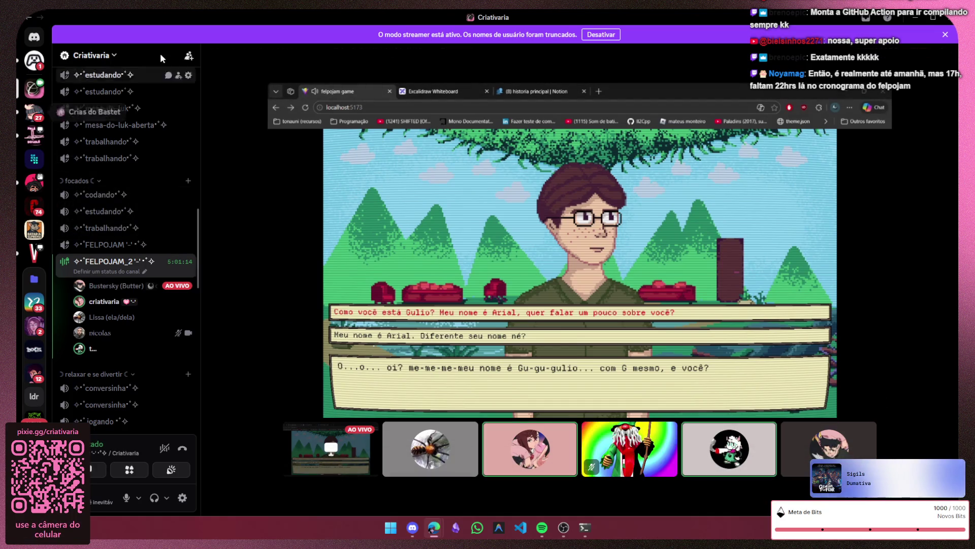
- Check the FelpoJam group chat, return to the stream, then start a new browser tab
left_click(33, 60)
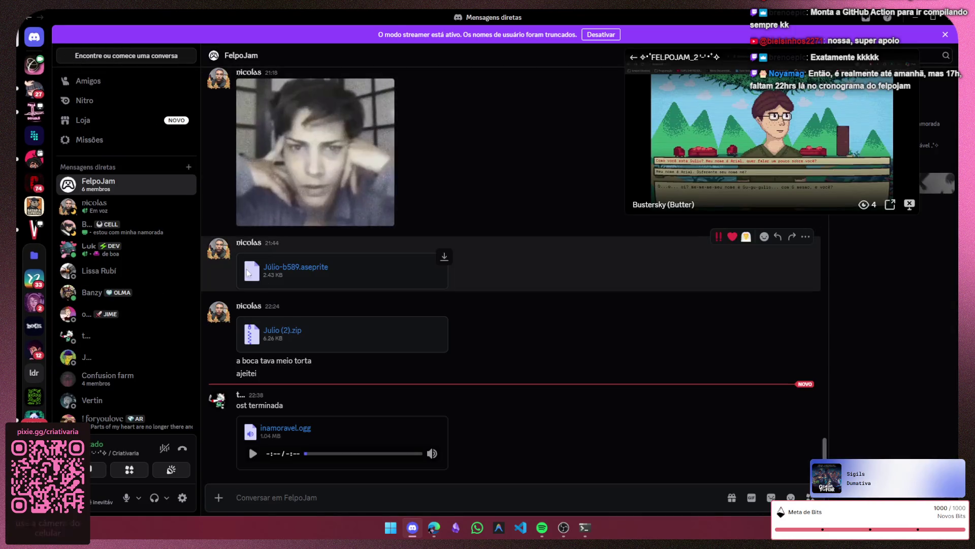
left_click(34, 64)
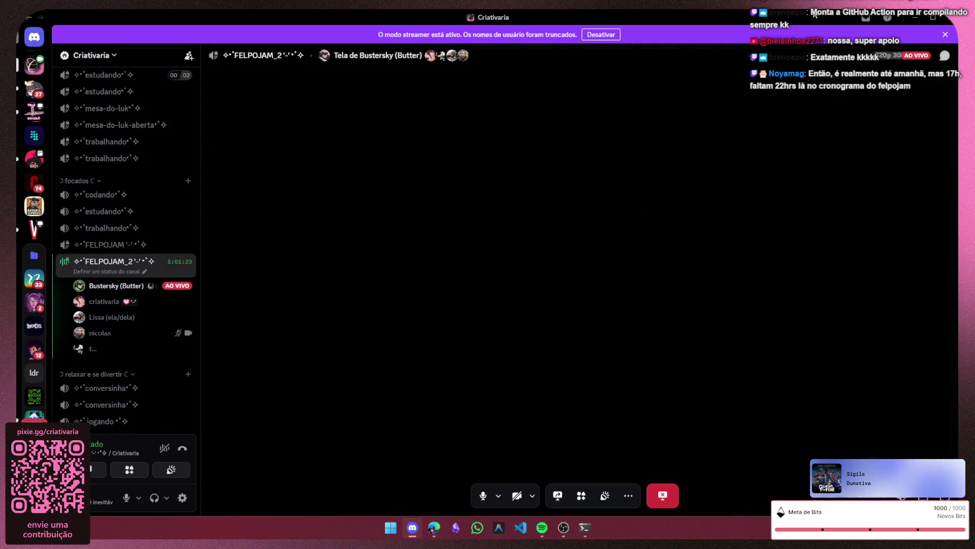
left_click(434, 527)
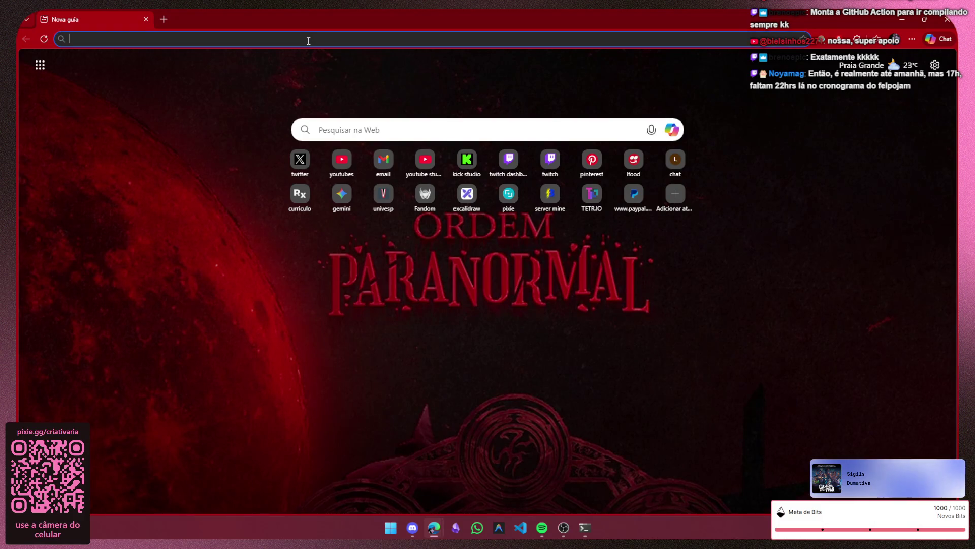
type("felpojam")
- Load the Felpojam website, note the jam date range and go to the Cronograma page
key("Return")
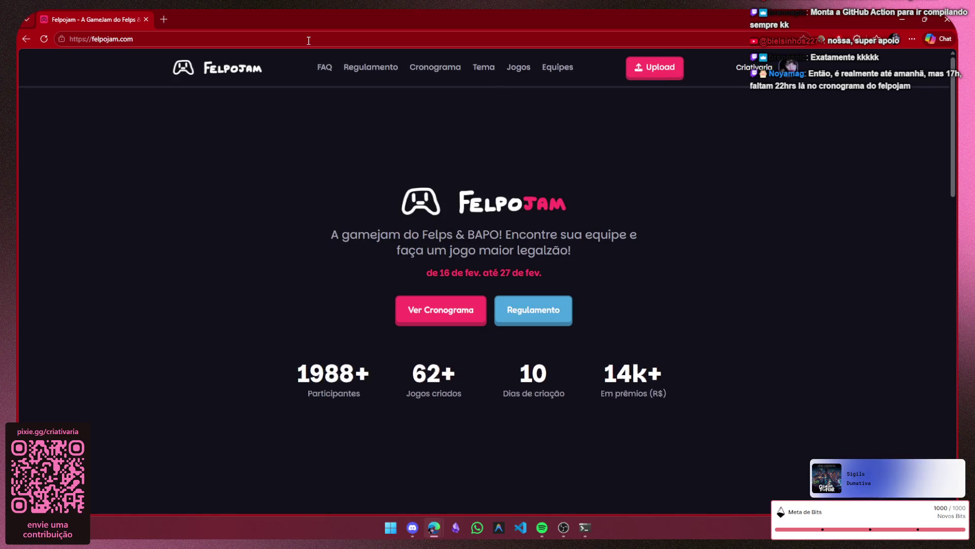
left_click_drag(429, 270, 562, 272)
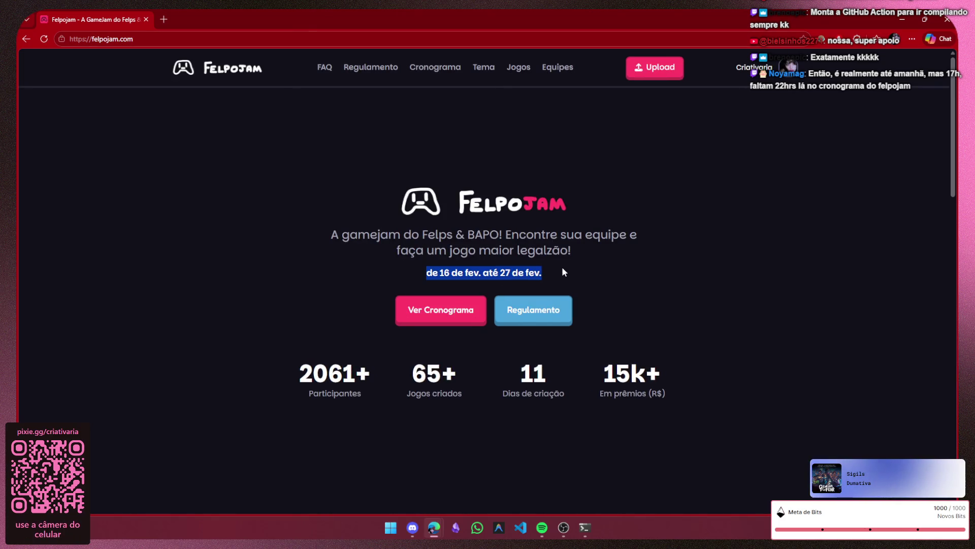
left_click(560, 271)
left_click(465, 310)
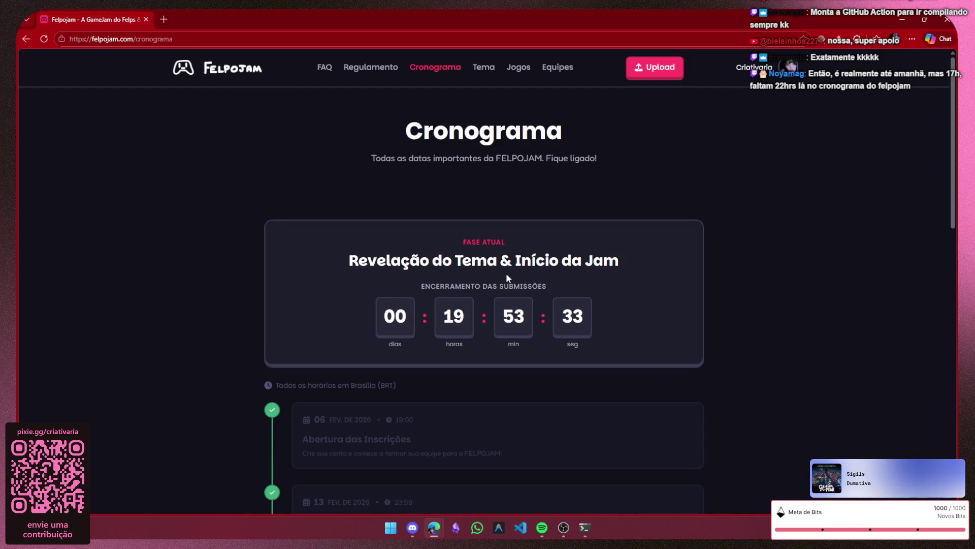
- Check the submissions closing date of 01 MAR 2026, 19:00 against today's calendar, then return to Discord
left_click_drag(421, 286, 544, 285)
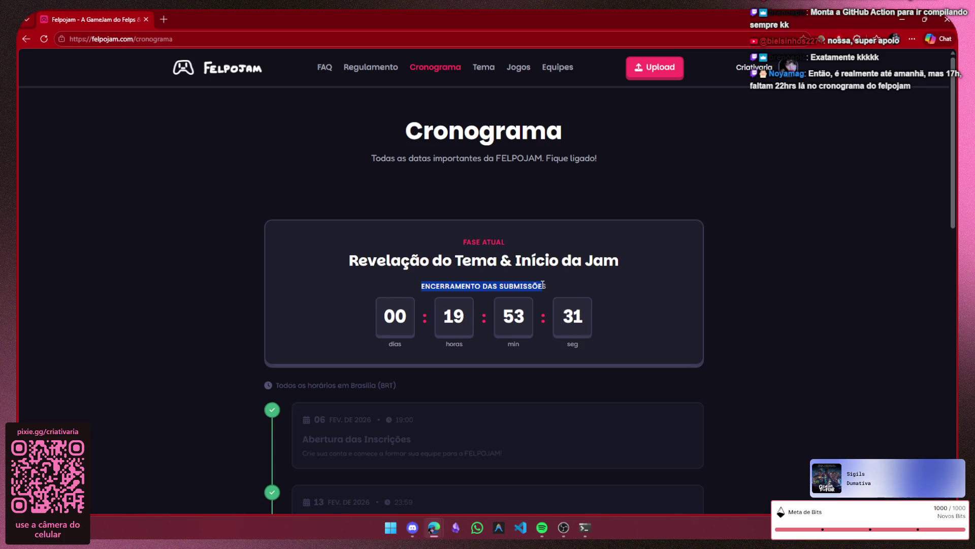
left_click(554, 286)
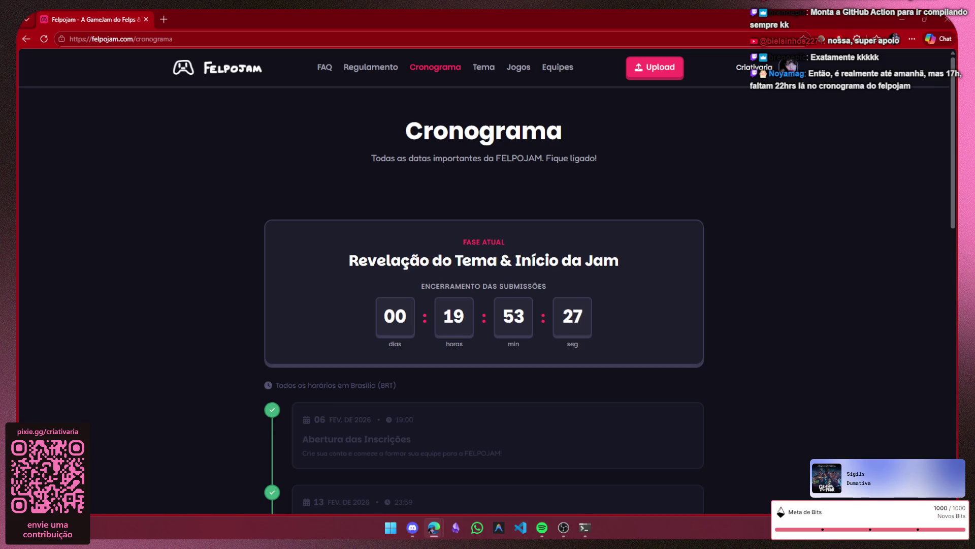
scroll(569, 232, "down", 3)
scroll(569, 229, "down", 2)
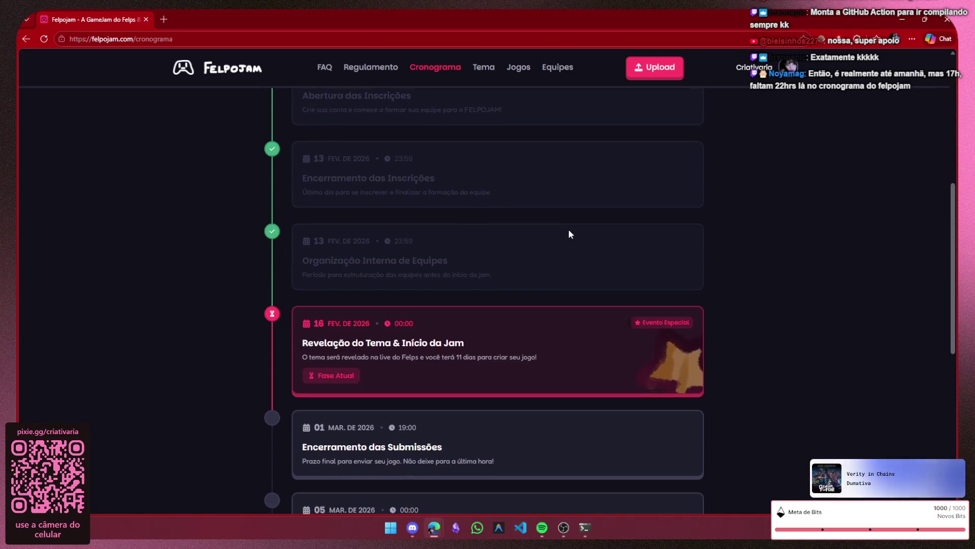
scroll(569, 234, "down", 1)
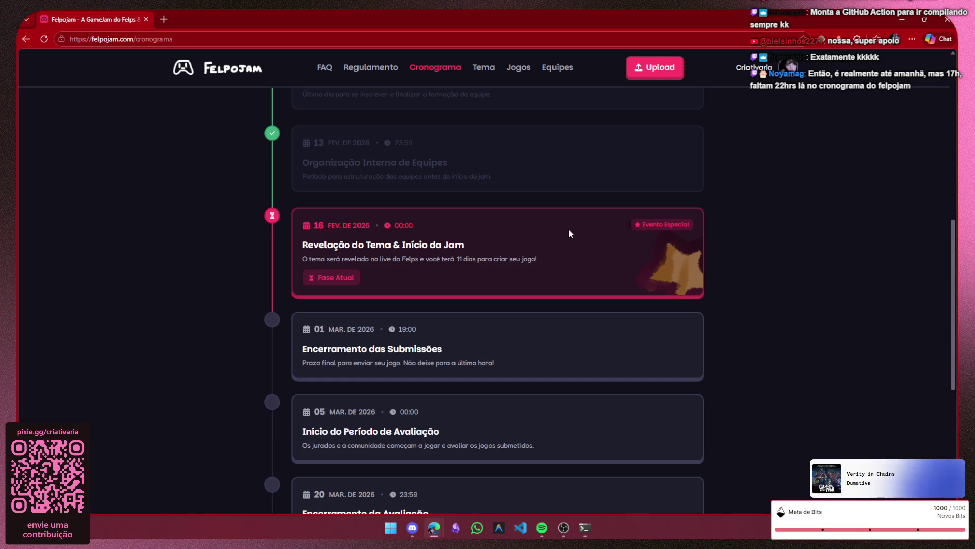
scroll(569, 233, "down", 2)
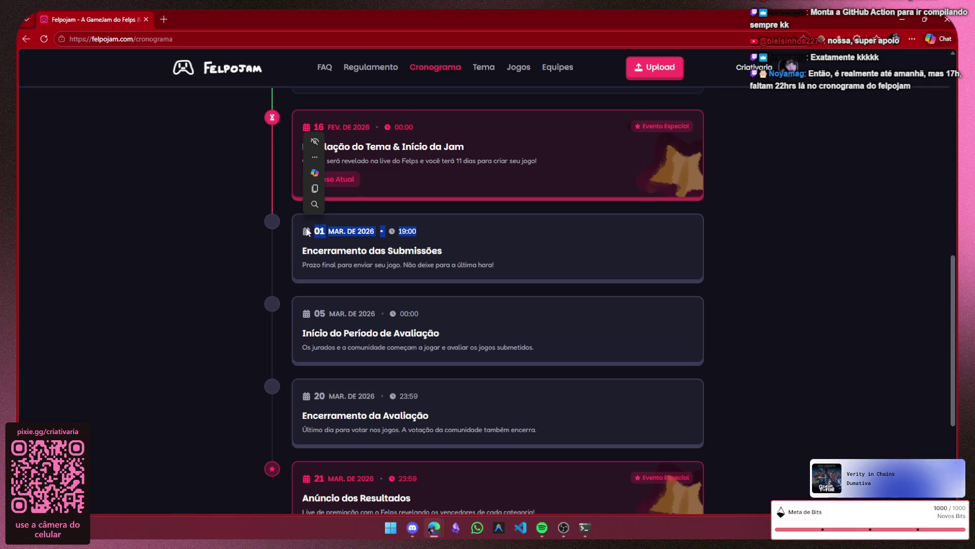
left_click(341, 245)
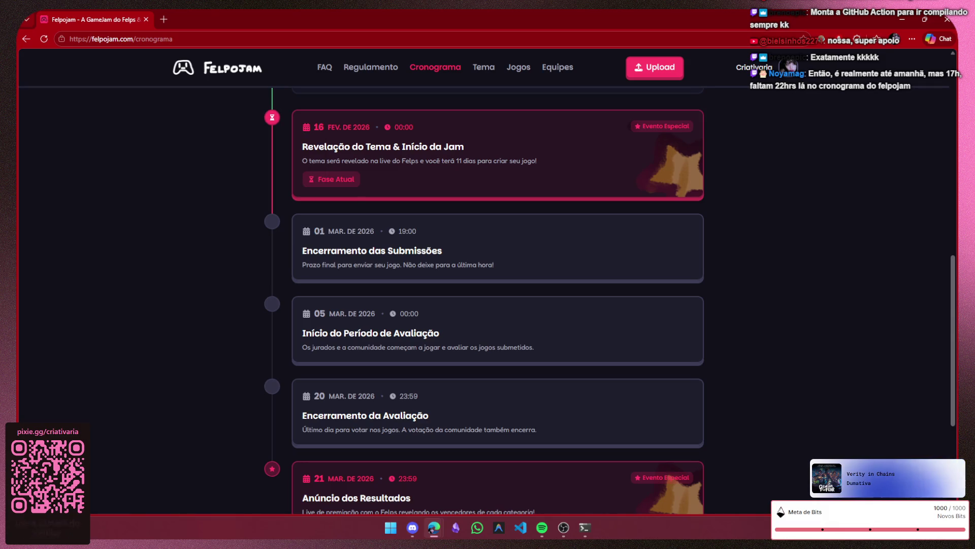
key("super+n")
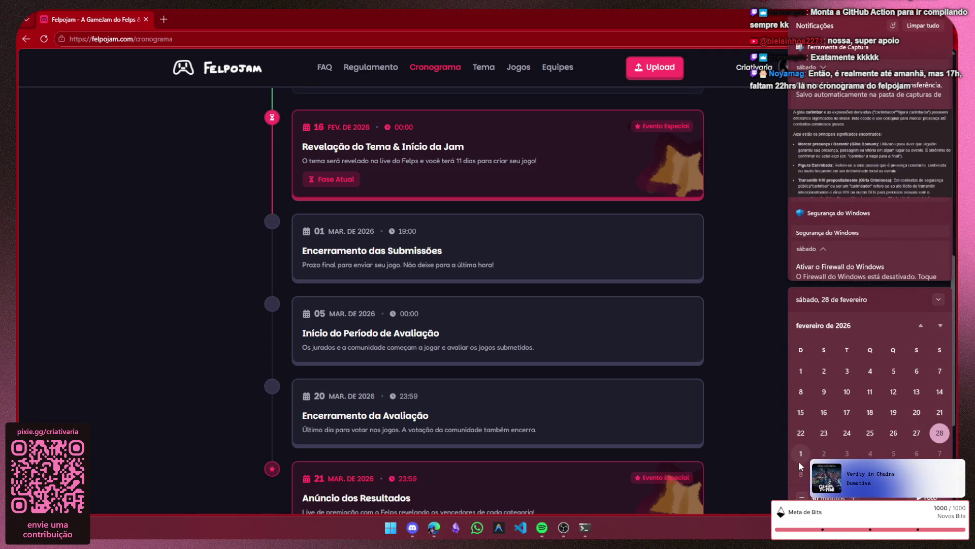
left_click(751, 439)
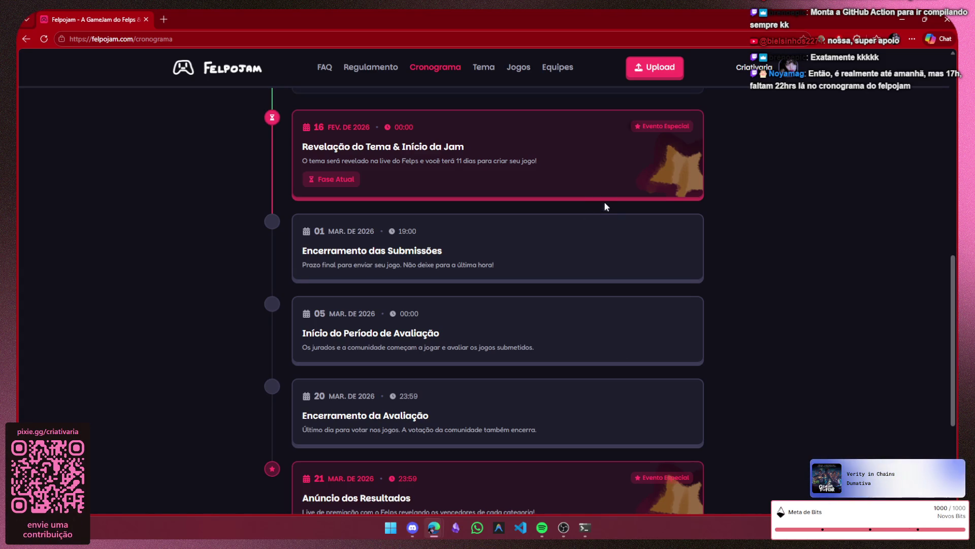
key("alt+Tab")
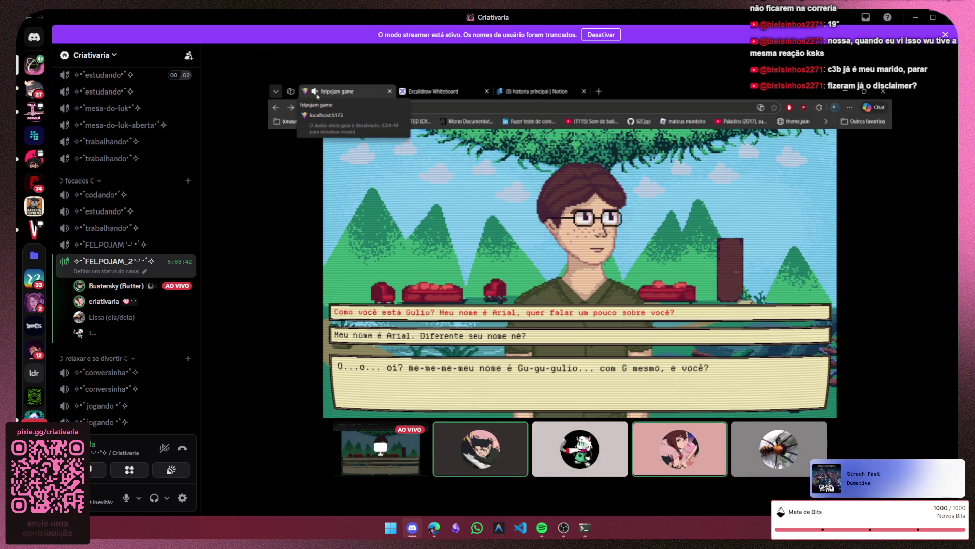
mouse_move(579, 251)
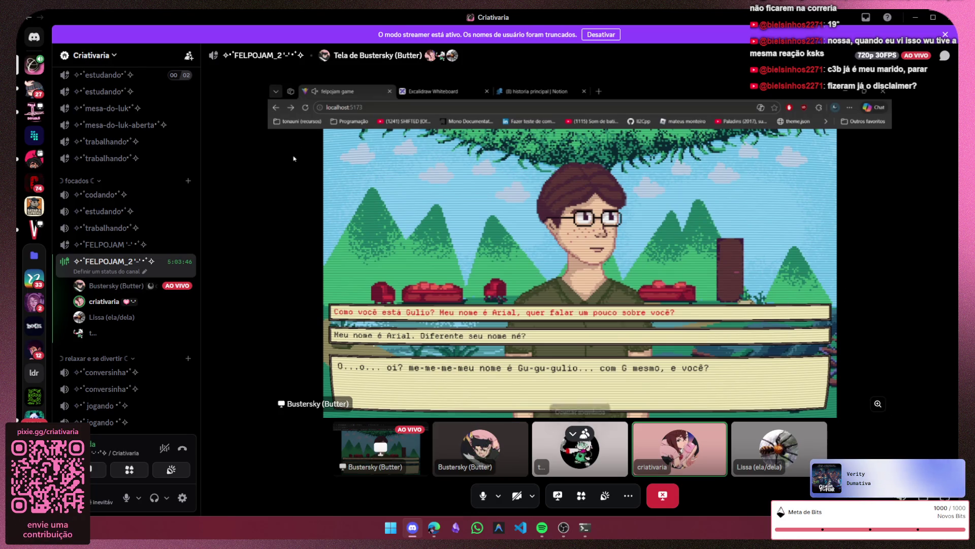
- Launch Aseprite from the Start menu and return to the Discord call while it loads
key("super")
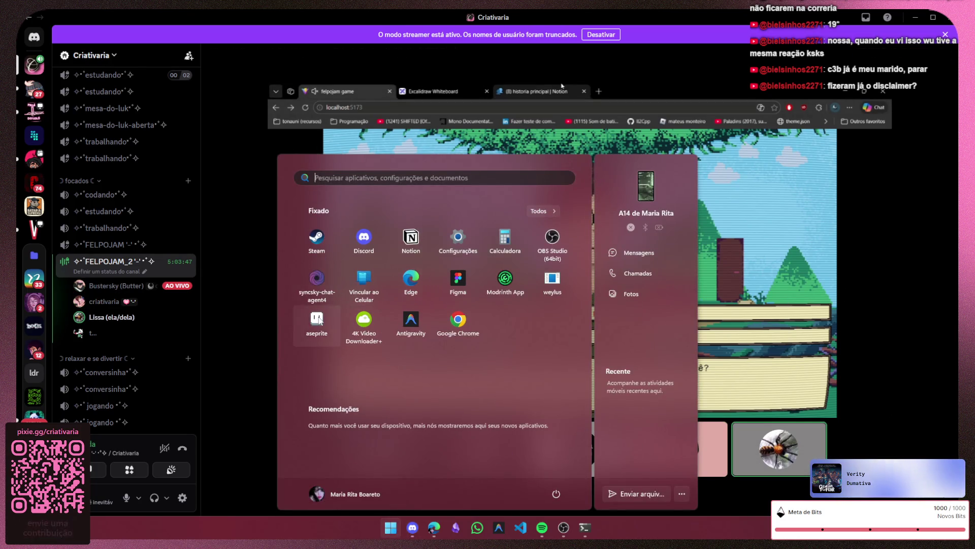
left_click(316, 321)
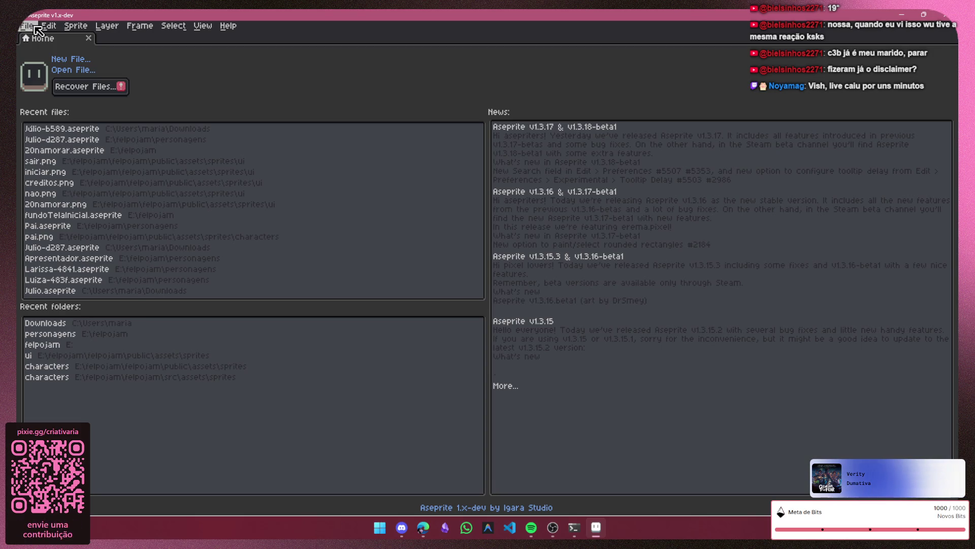
key("alt+Tab")
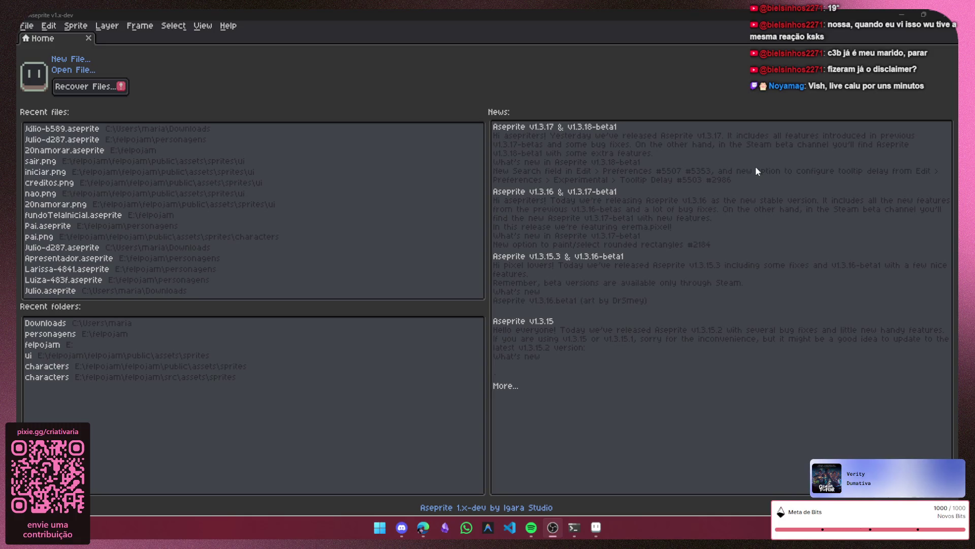
left_click(897, 12)
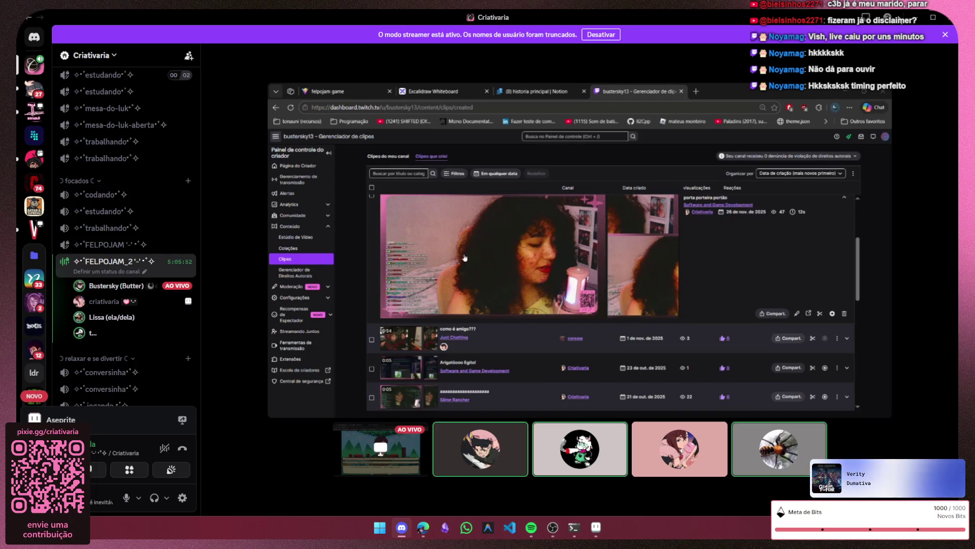
scroll(460, 266, "down", 2)
scroll(456, 280, "down", 1)
scroll(450, 293, "down", 1)
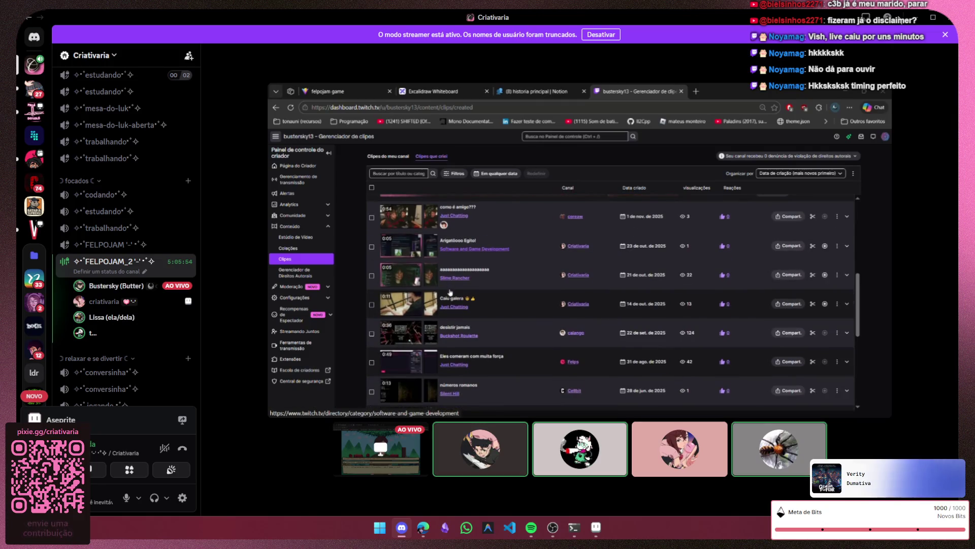
- Watch the Caiu galera clip from the start, then expand the JUMP SCARE clip
left_click(410, 300)
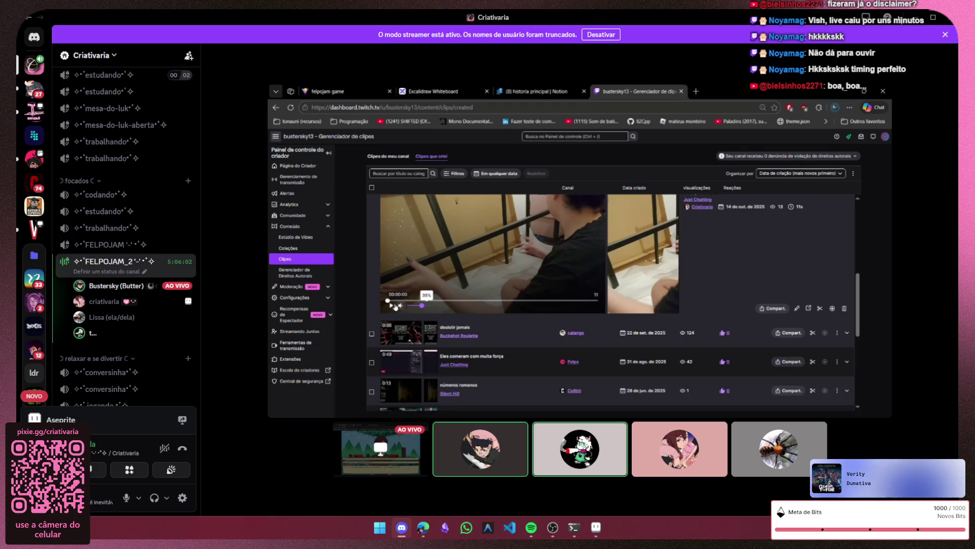
left_click(391, 303)
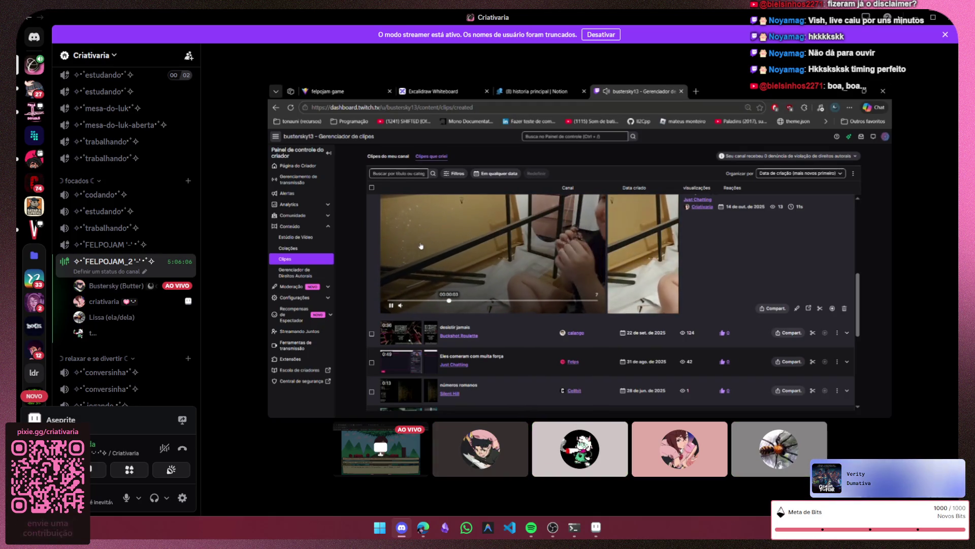
scroll(443, 328, "up", 1)
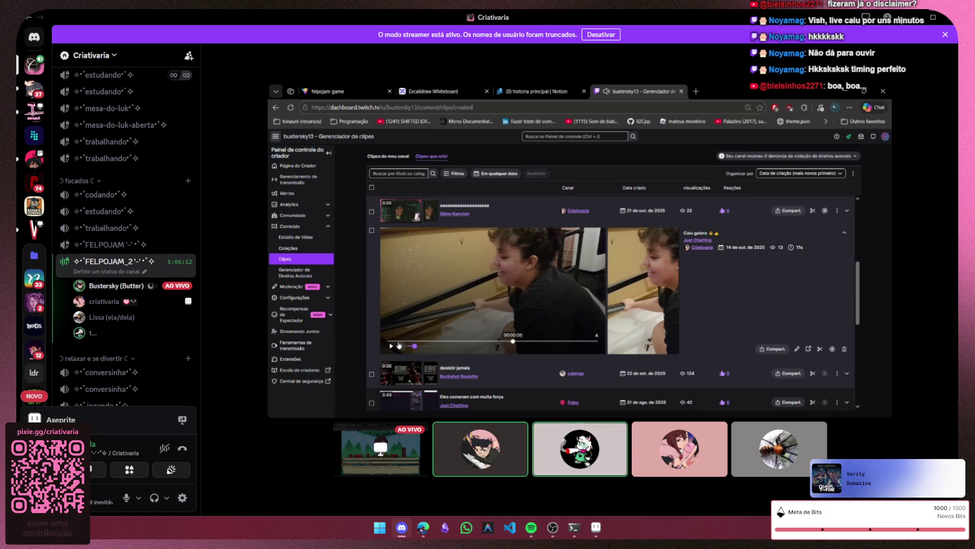
left_click(398, 342)
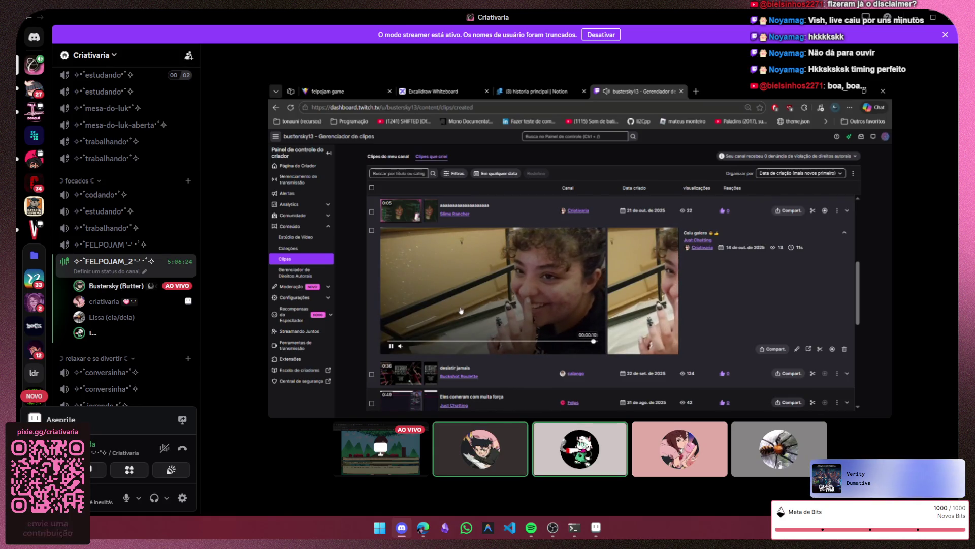
scroll(461, 310, "down", 3)
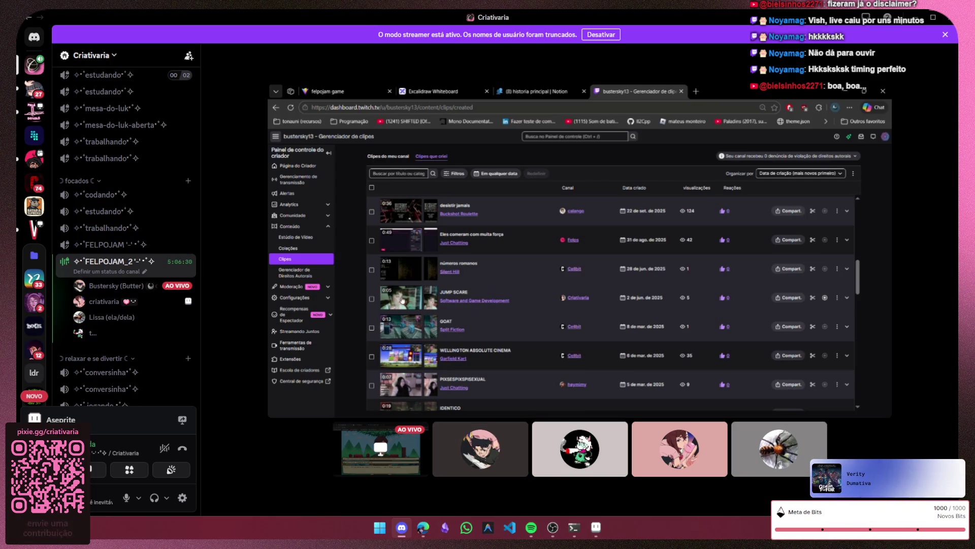
left_click(402, 296)
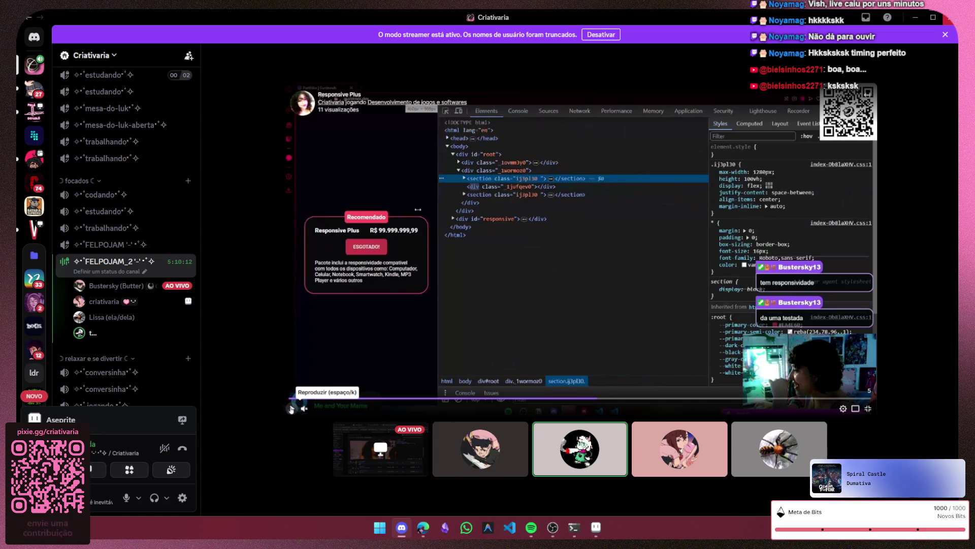
- Play the Responsive Plus clip on the stream, then pause it
left_click(290, 407)
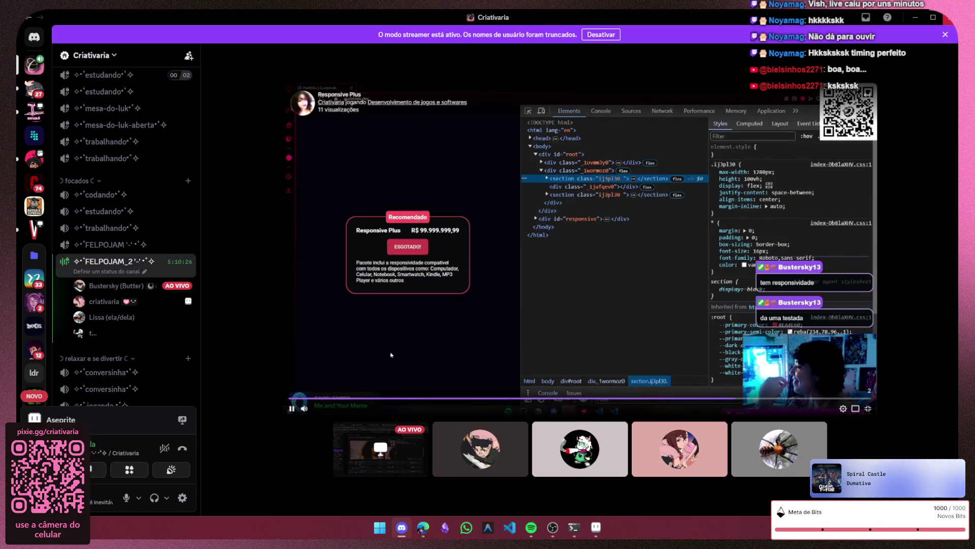
left_click(292, 409)
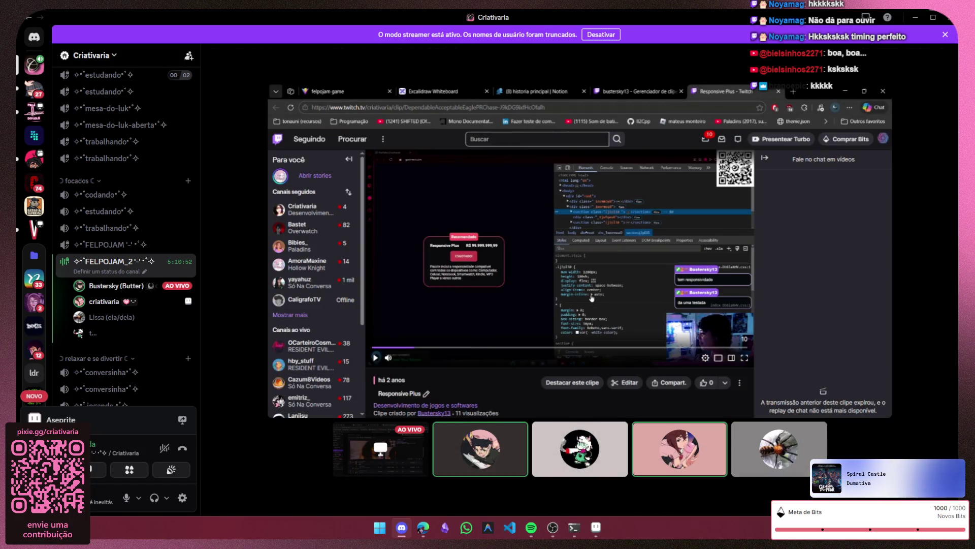
mouse_move(534, 228)
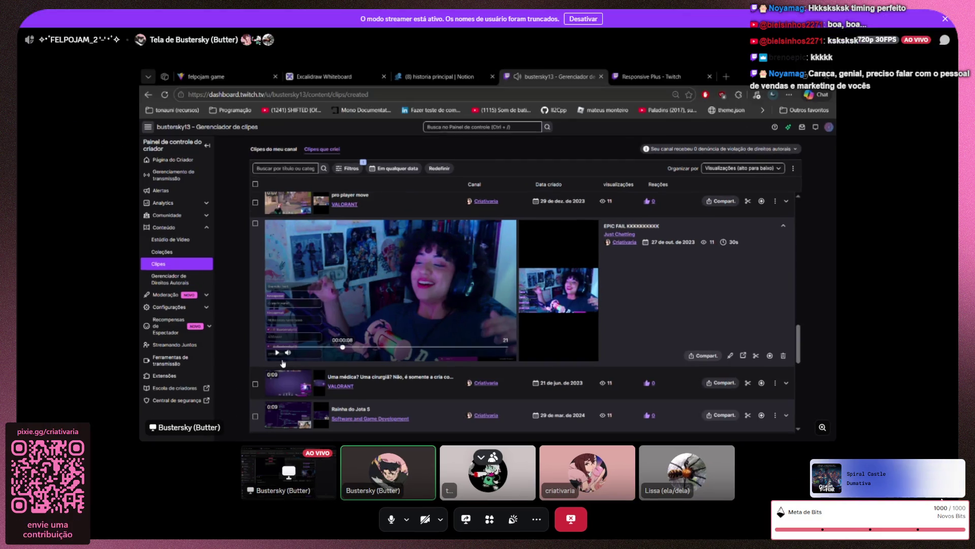
- Exit fullscreen, stop watching the teammate's stream via Parar de assistir, and switch to the browser
key("Escape")
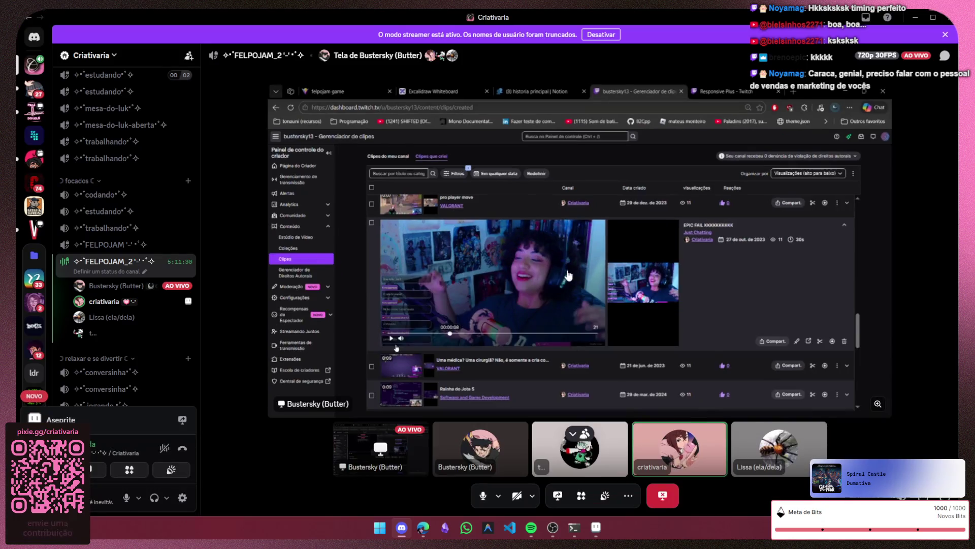
right_click(365, 218)
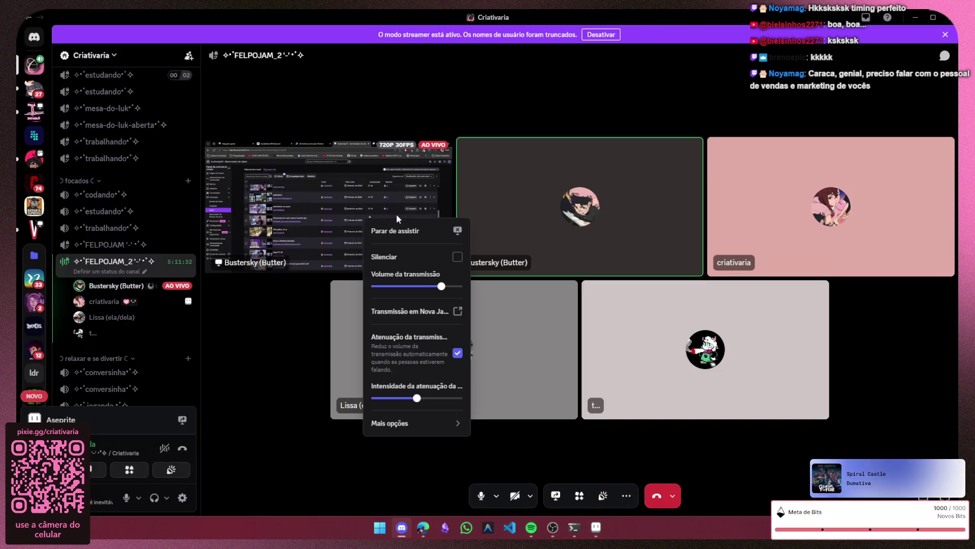
left_click(423, 223)
key("alt+Tab")
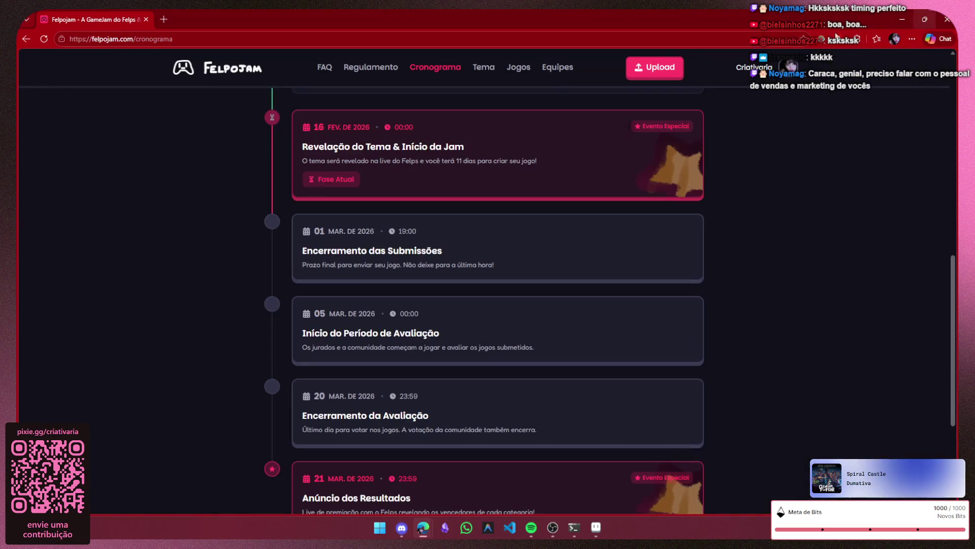
- Leave only a blank new tab in Edge by closing the Felpojam tab, then bring Aseprite forward
left_click(163, 18)
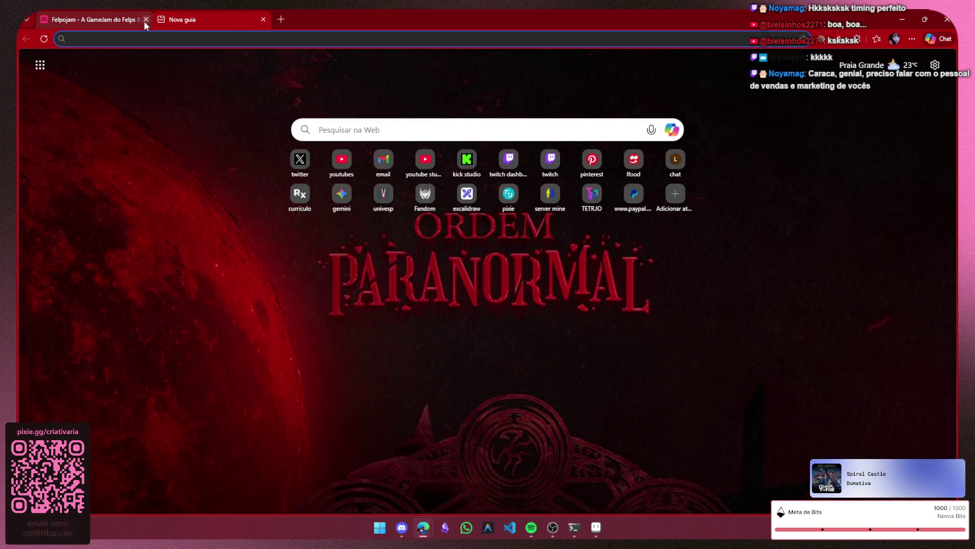
left_click(143, 19)
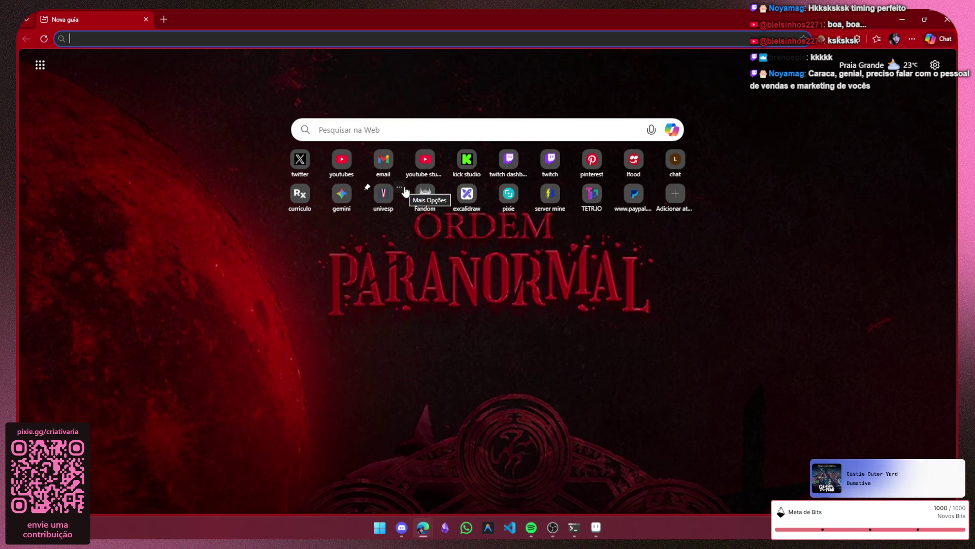
left_click(147, 35)
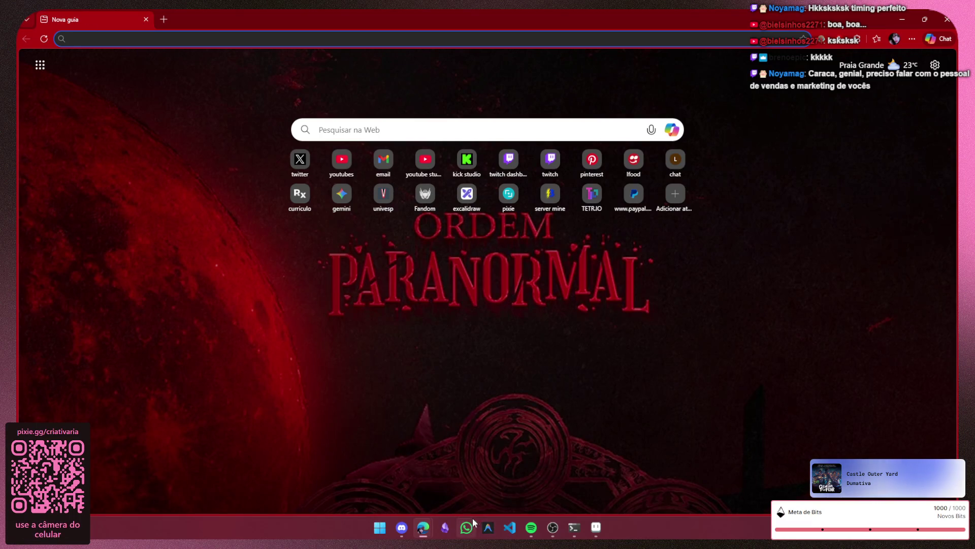
left_click(596, 528)
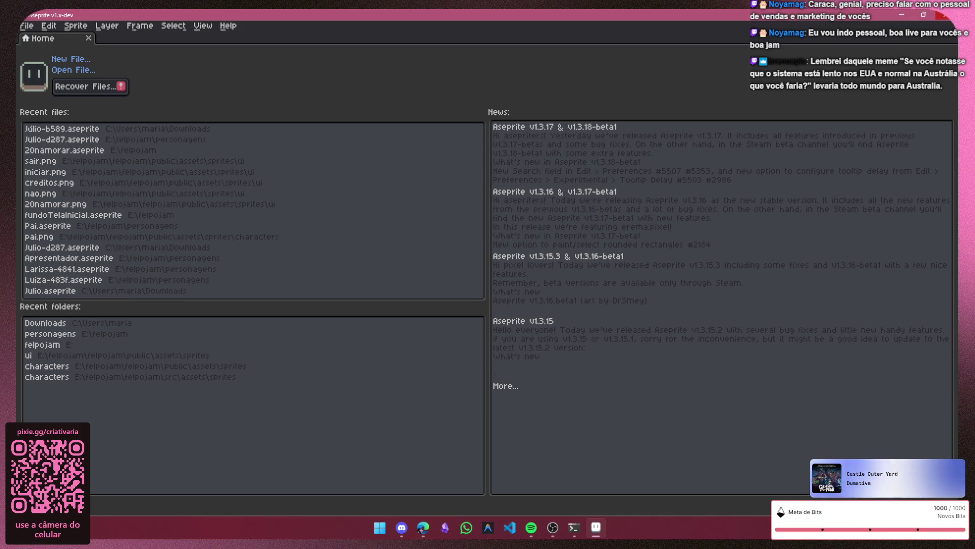
left_click(945, 14)
key("super")
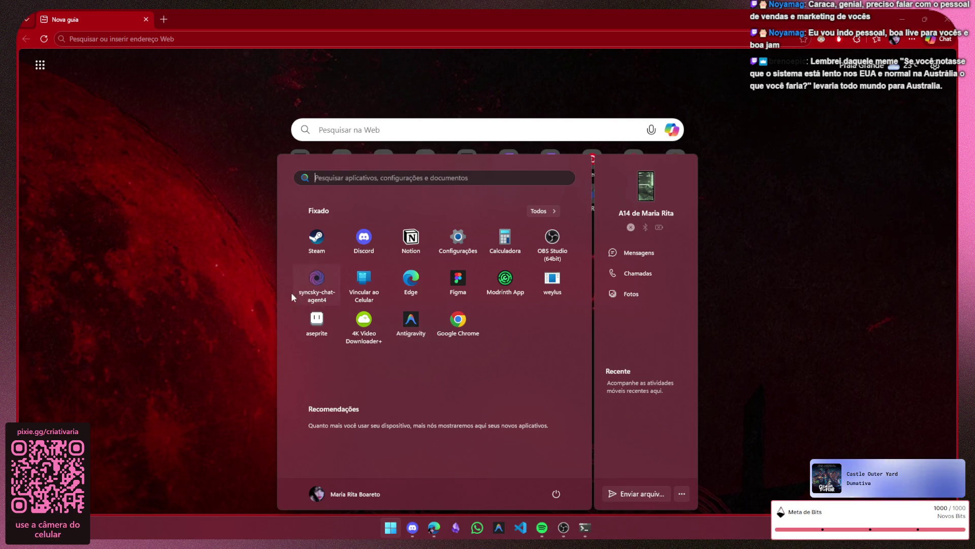
left_click(224, 342)
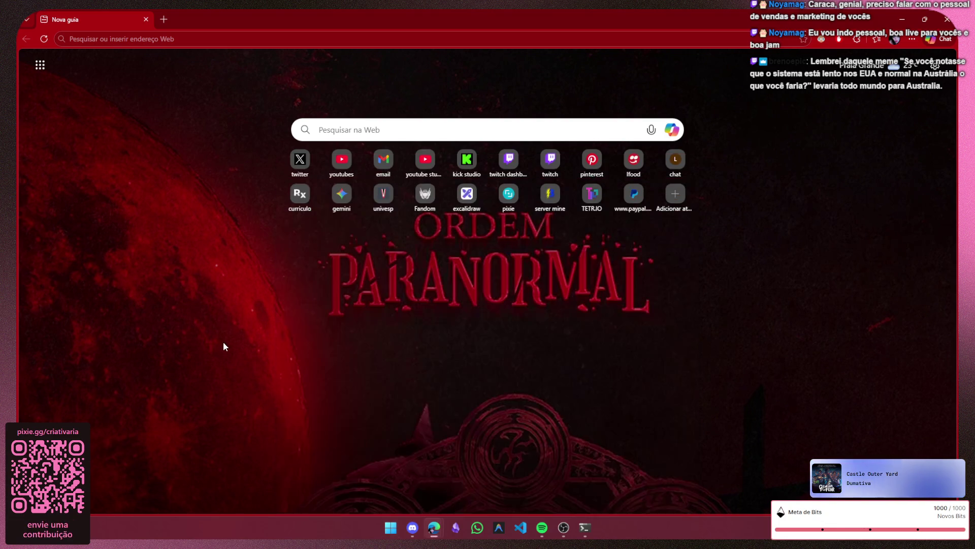
left_click(391, 528)
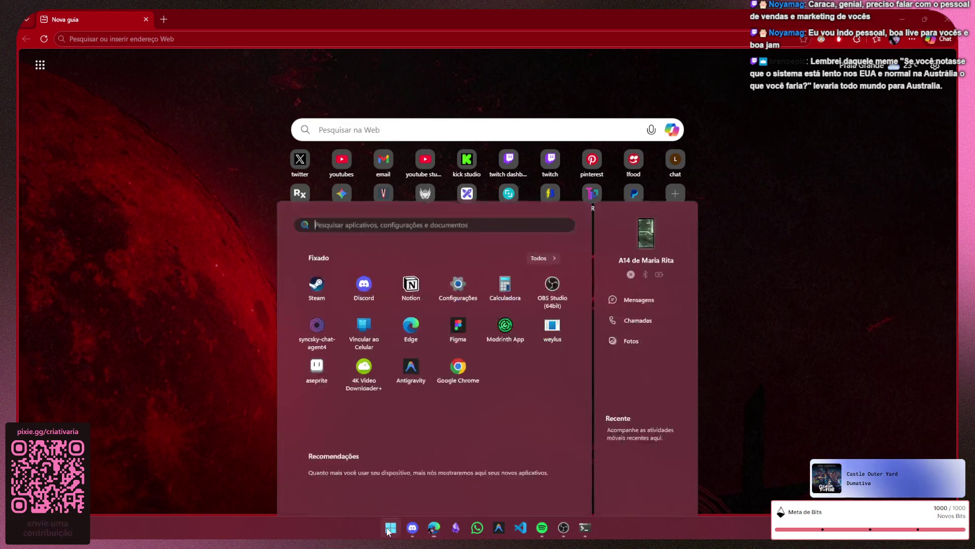
left_click(391, 528)
left_click(329, 325)
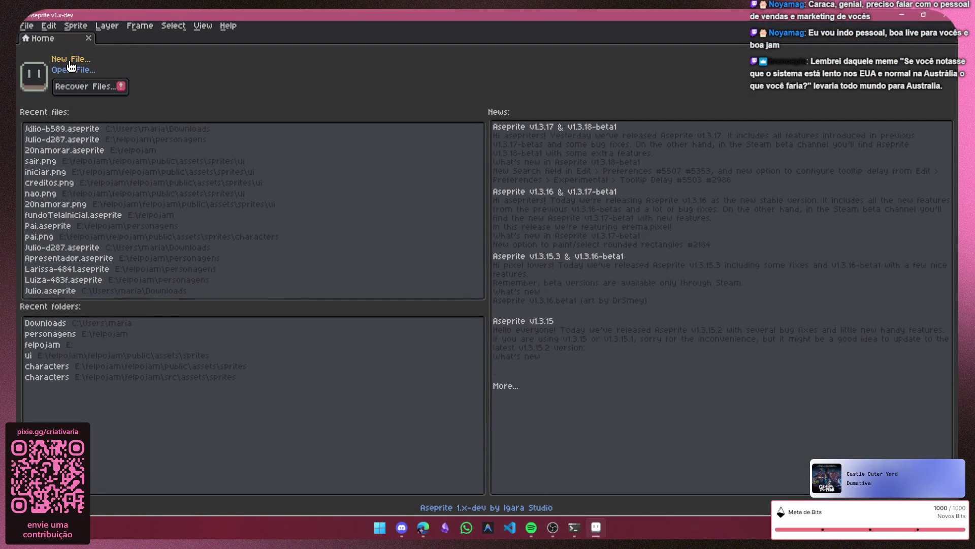
- Start a new sprite and edit its width to 256 px, then switch to the Discord call
left_click(67, 64)
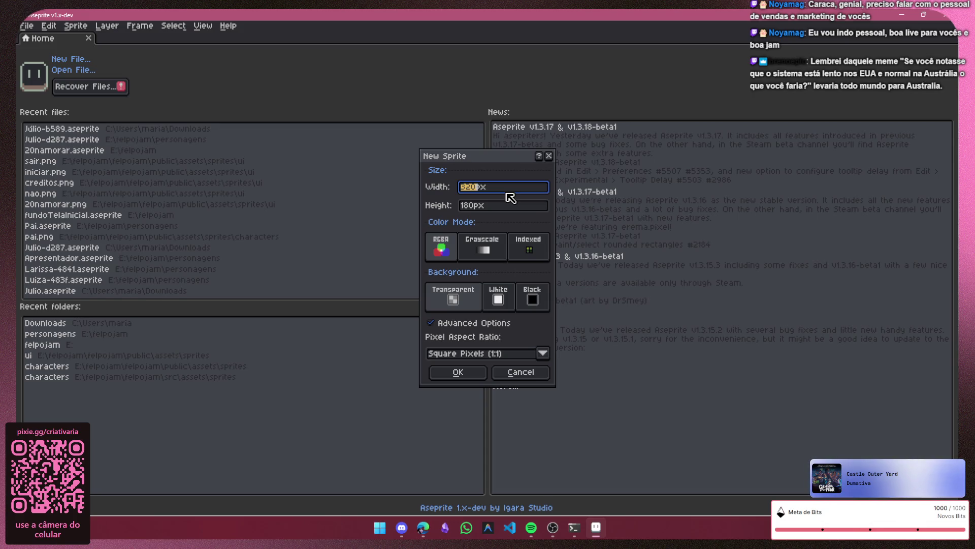
left_click(402, 527)
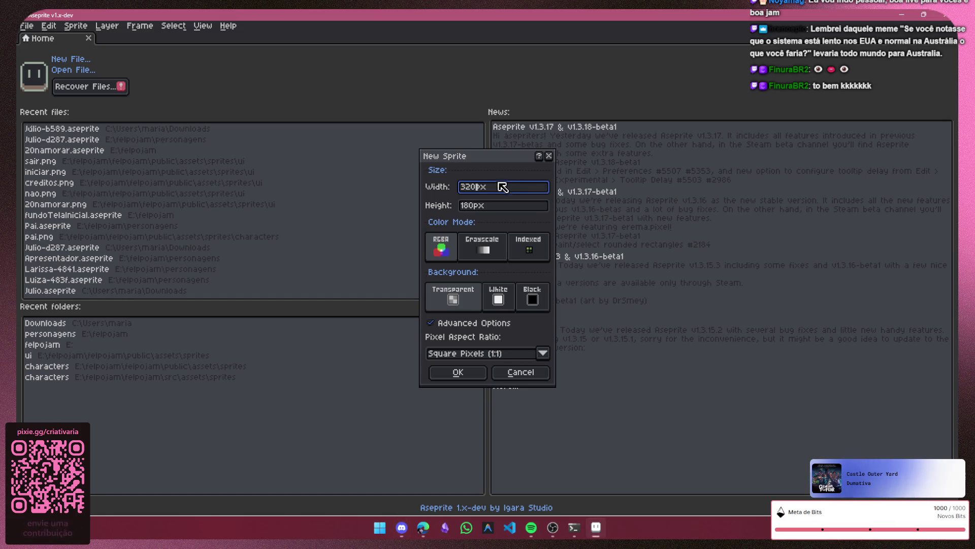
type("32")
key("BackSpace")
key("BackSpace")
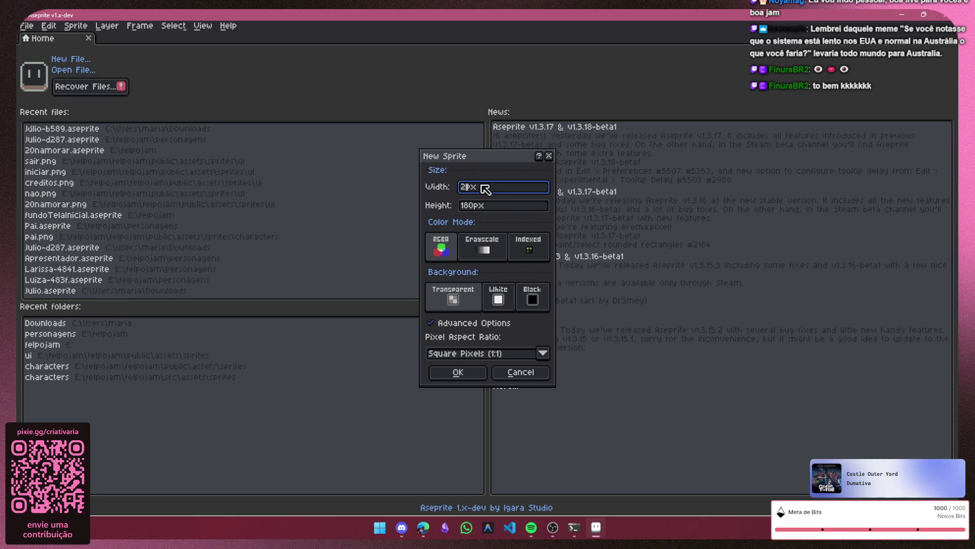
key("BackSpace")
type("7")
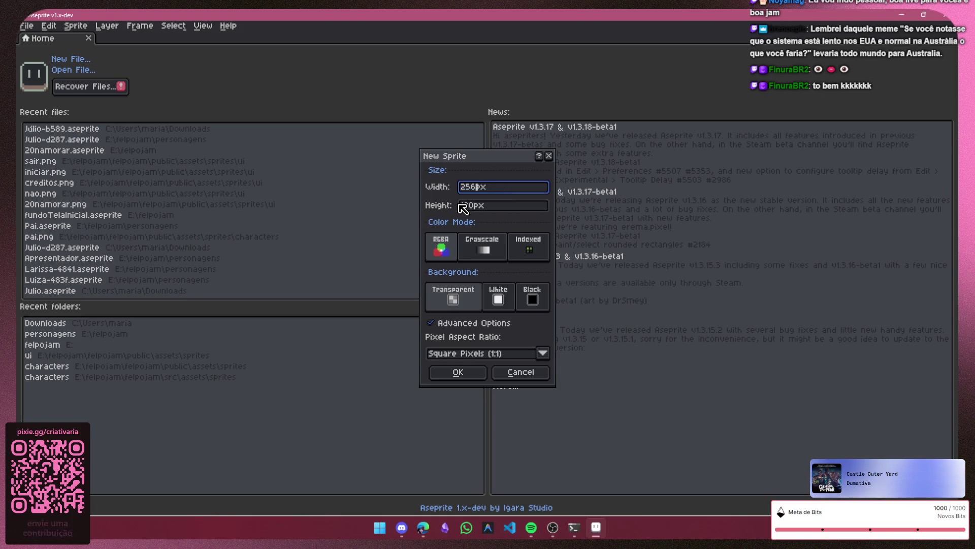
key("alt+Tab")
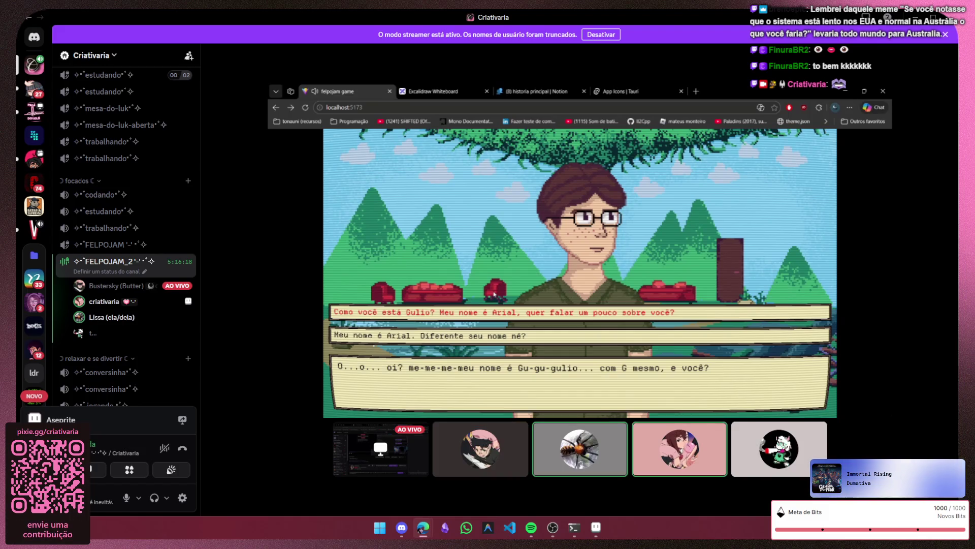
- Watch the game return to its dialogue list, then hide Discord and pan the Sprite-0001 canvas into view
key("Escape")
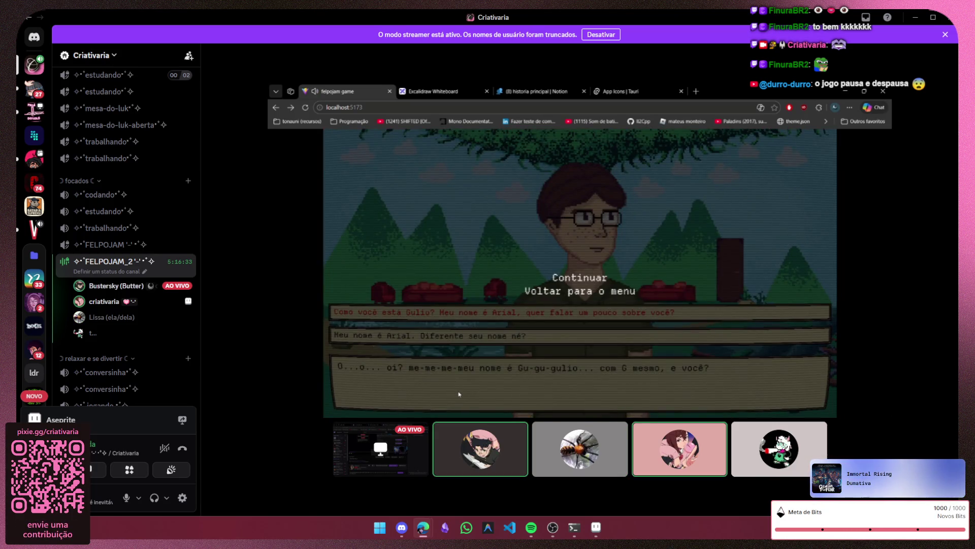
left_click(569, 294)
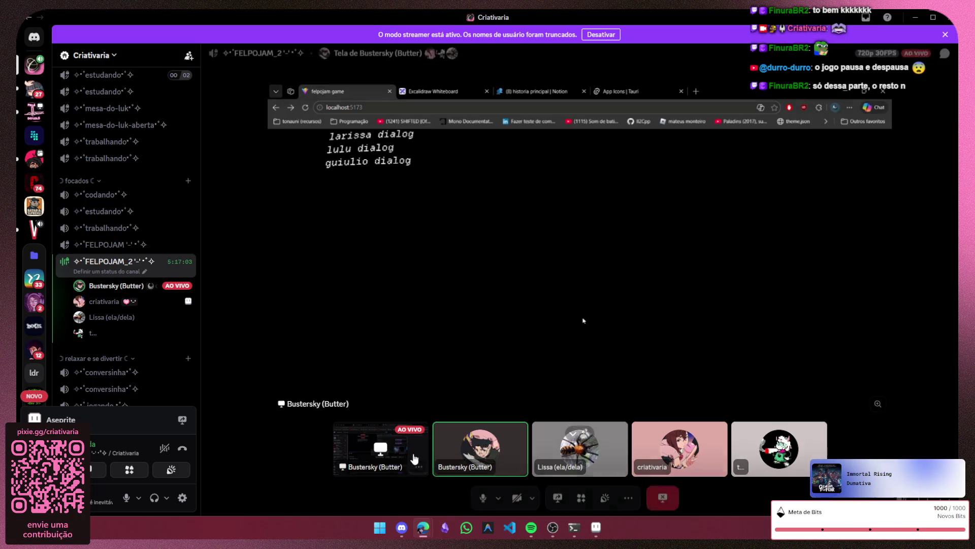
left_click(917, 16)
left_click_drag(442, 224, 425, 194)
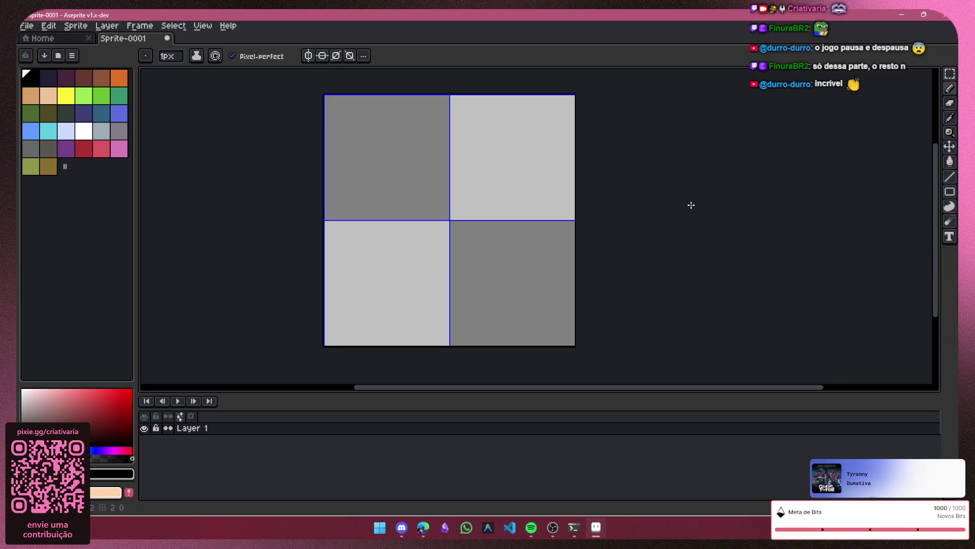
- Launch File Explorer alongside the blank Sprite-0001 canvas
key("super+e")
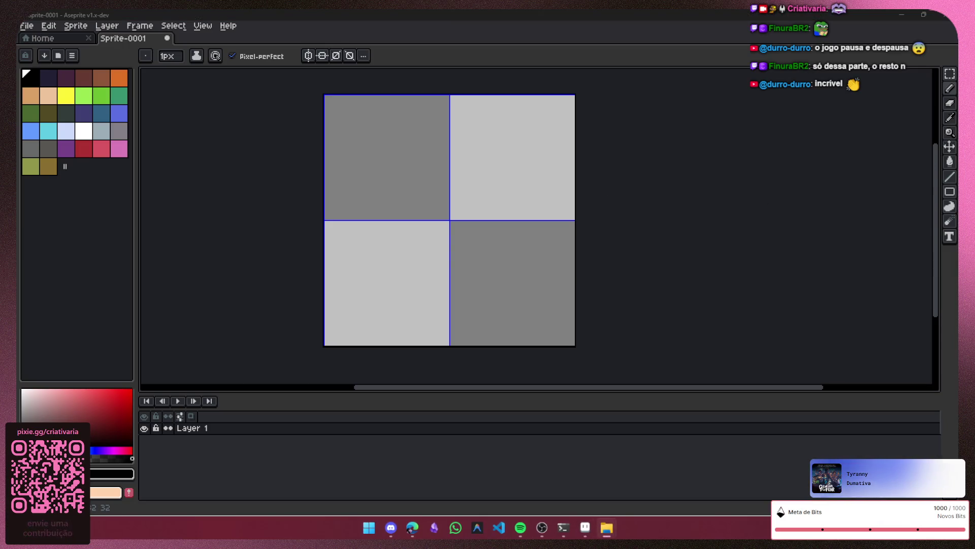